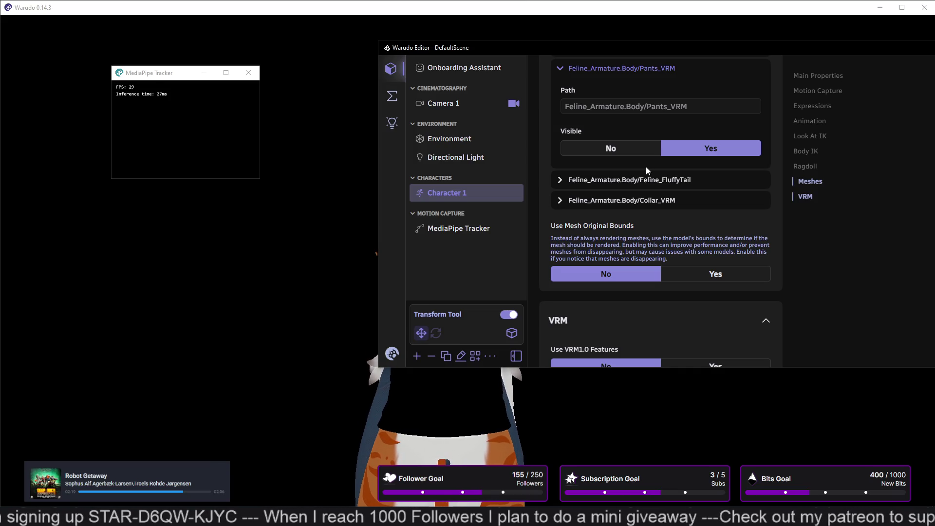
# - Set Character 1's Use Mesh Original Bounds and Use VRM1.0 Features to Yes
pyautogui.click(678, 273)
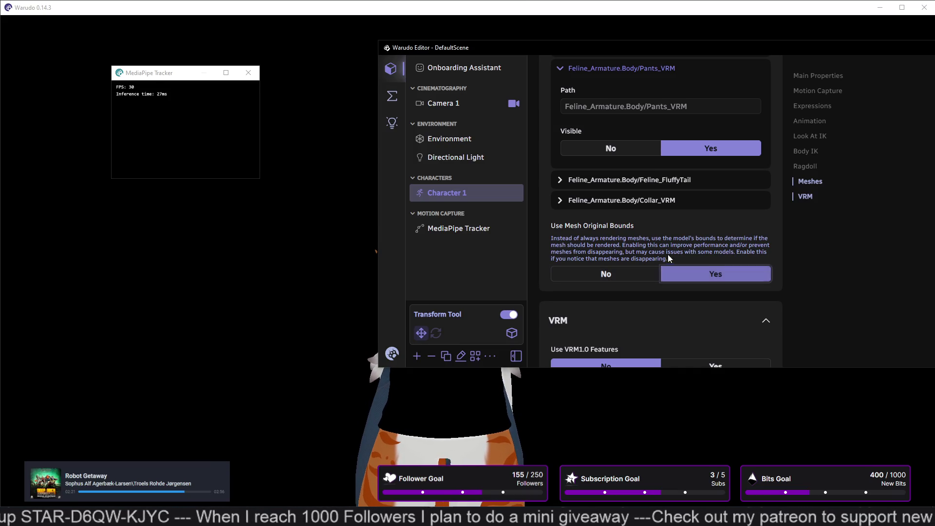
pyautogui.scroll(-1, 663, 254)
pyautogui.click(696, 329)
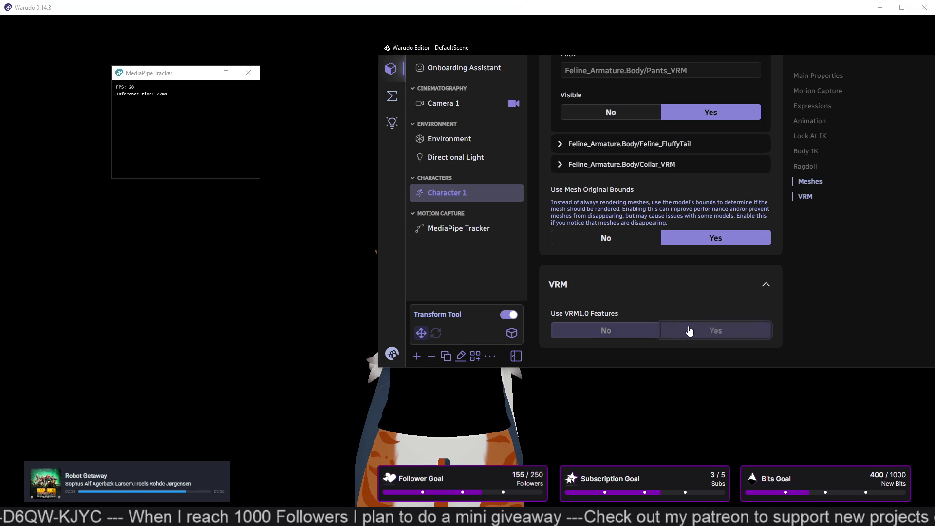
pyautogui.click(625, 314)
pyautogui.click(677, 330)
pyautogui.scroll(3, 668, 309)
pyautogui.scroll(10, 668, 309)
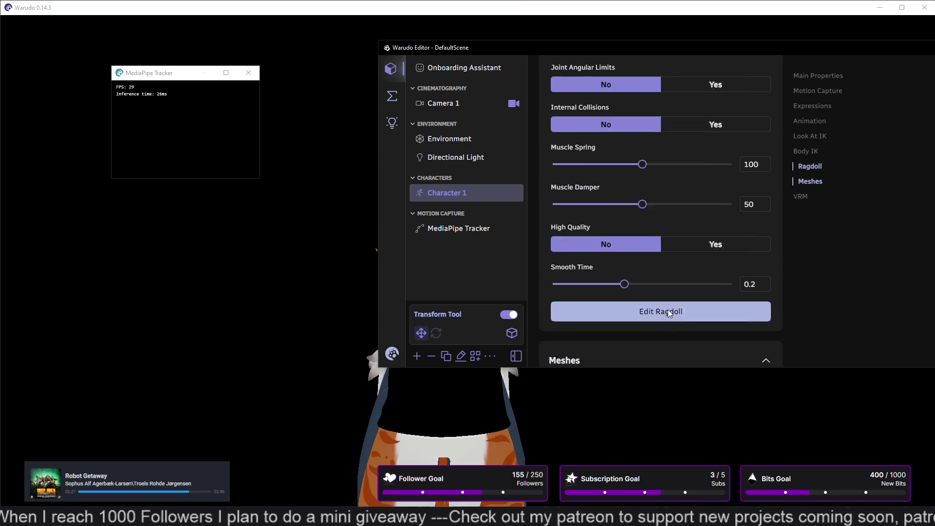
pyautogui.scroll(8, 667, 309)
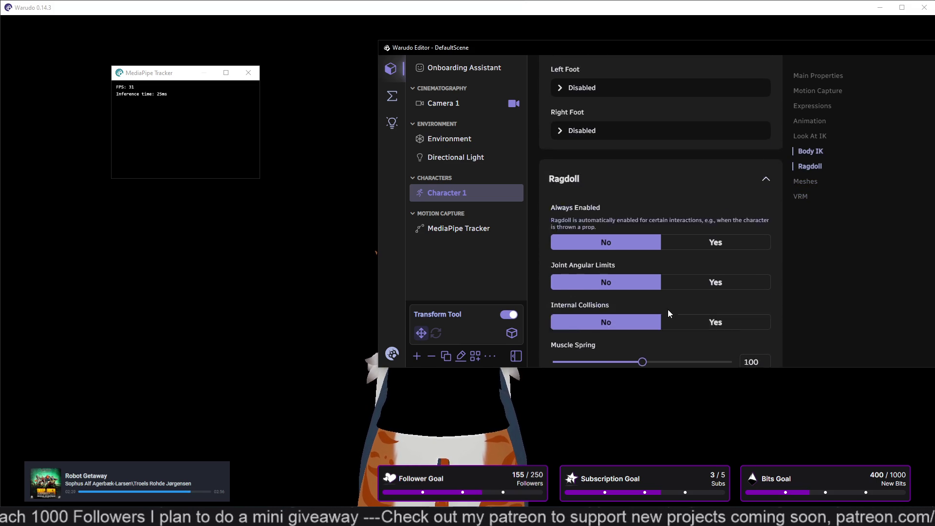
pyautogui.scroll(10, 669, 314)
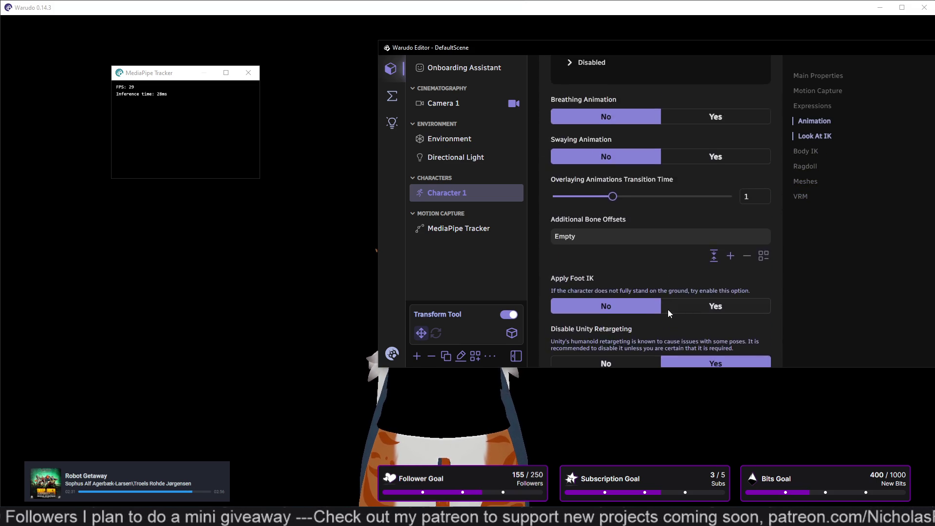
pyautogui.scroll(10, 669, 314)
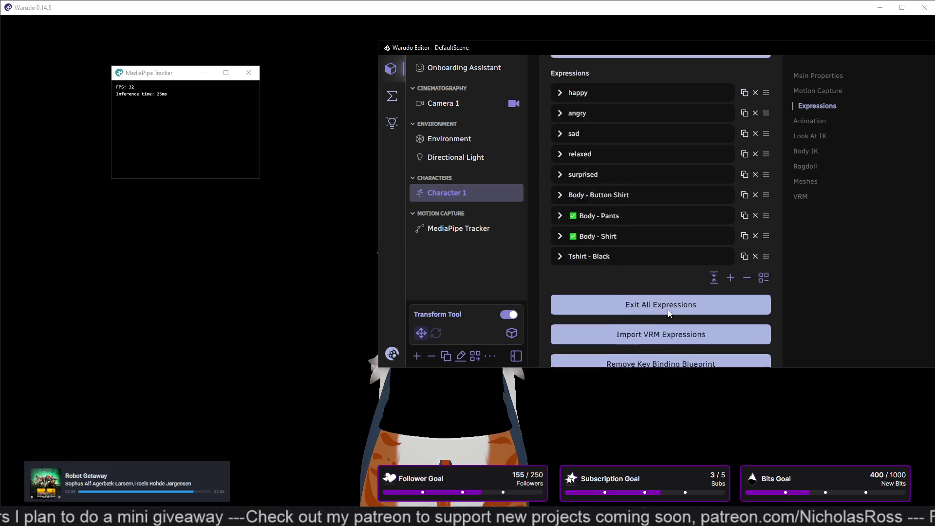
pyautogui.scroll(2, 669, 315)
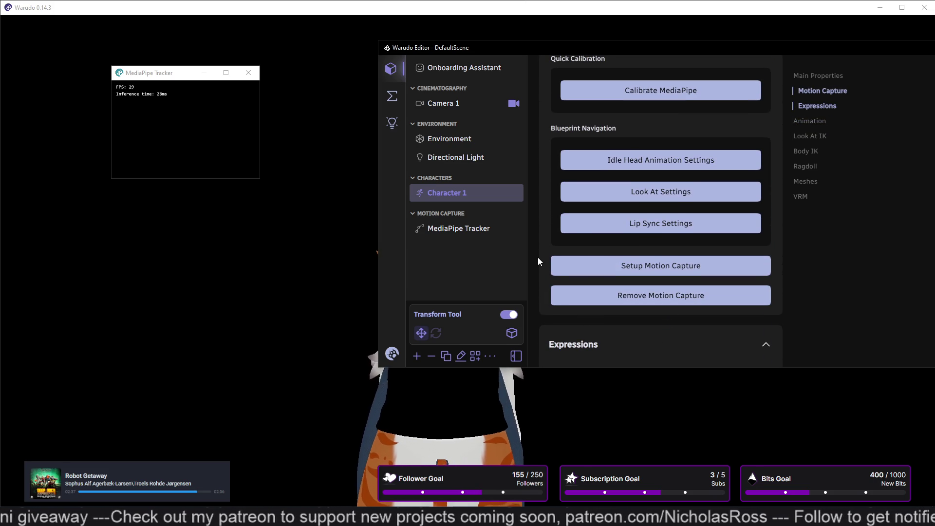
# - Jump to Lip Sync Settings in the blueprint, move the editor up-left and zoom out the graph
pyautogui.click(636, 222)
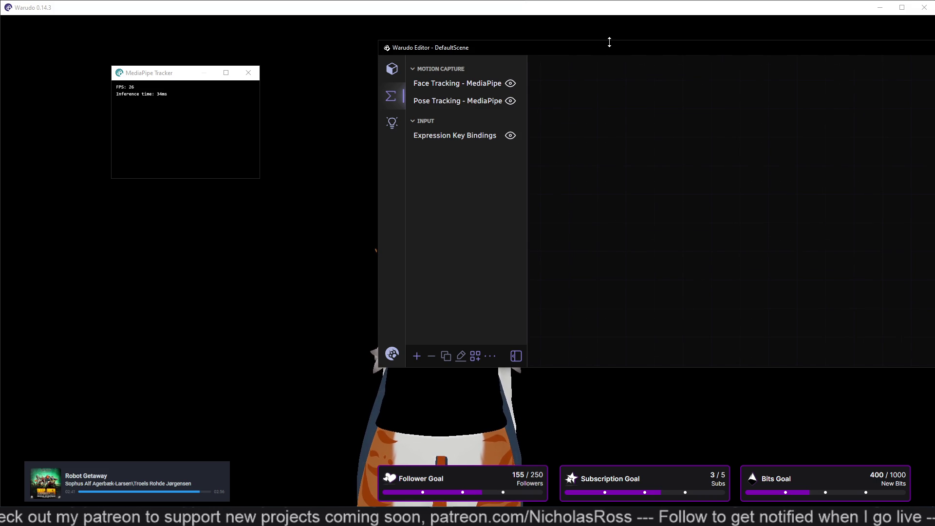
pyautogui.moveTo(606, 43)
pyautogui.mouseDown()
pyautogui.moveTo(533, 29)
pyautogui.moveTo(409, 34)
pyautogui.moveTo(351, 53)
pyautogui.mouseUp()
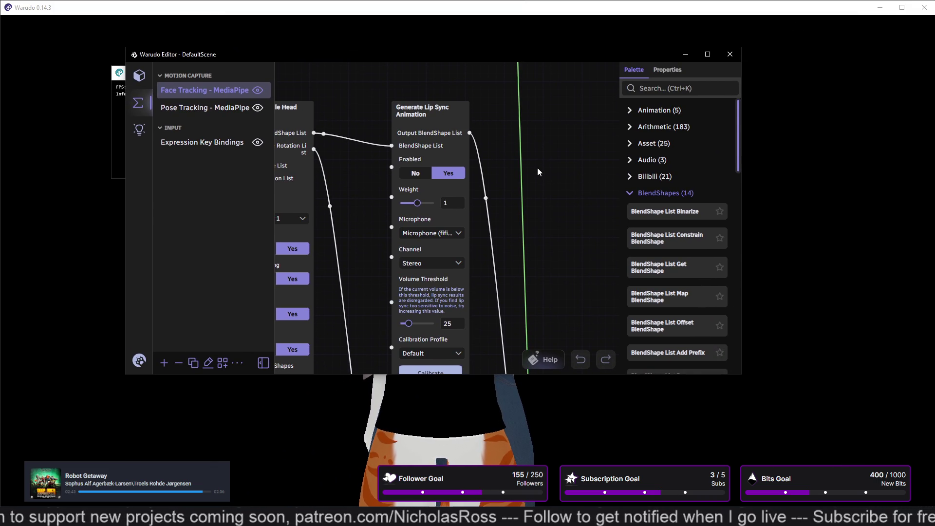
pyautogui.scroll(-2, 538, 172)
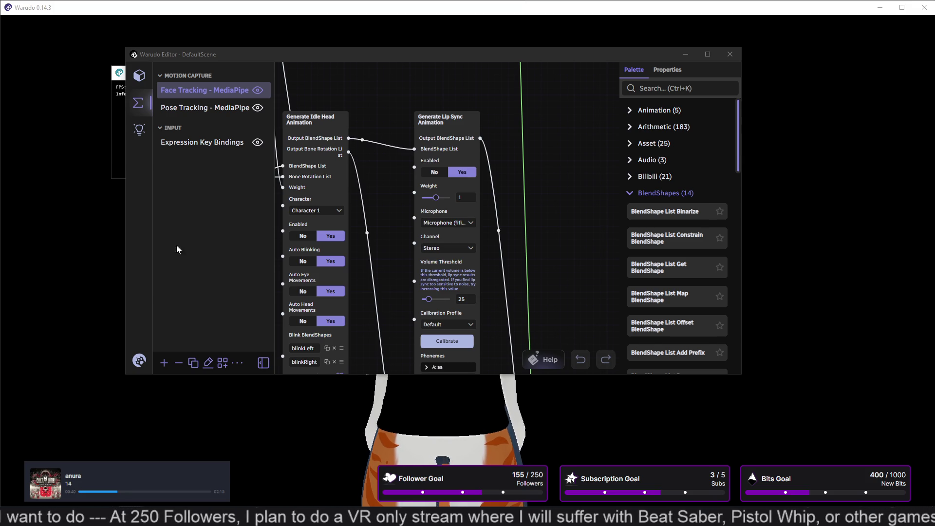
pyautogui.click(139, 75)
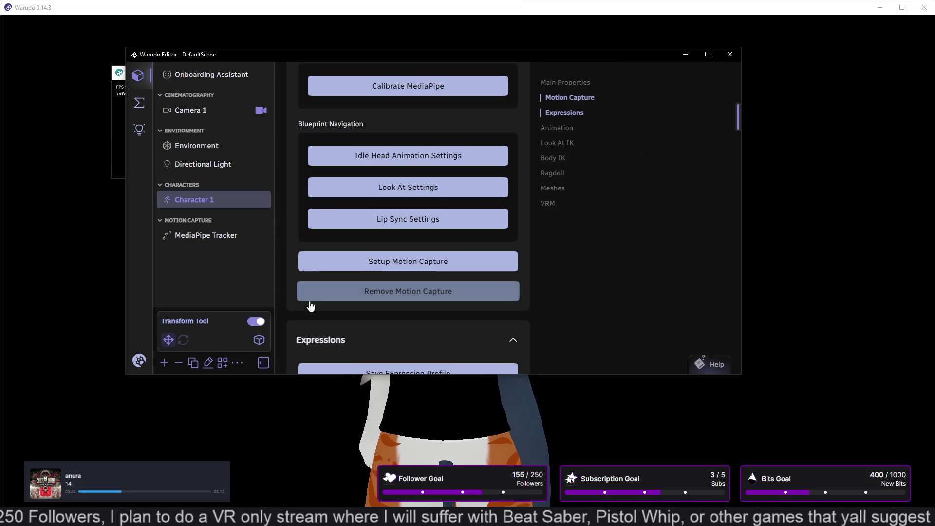
pyautogui.scroll(2, 288, 215)
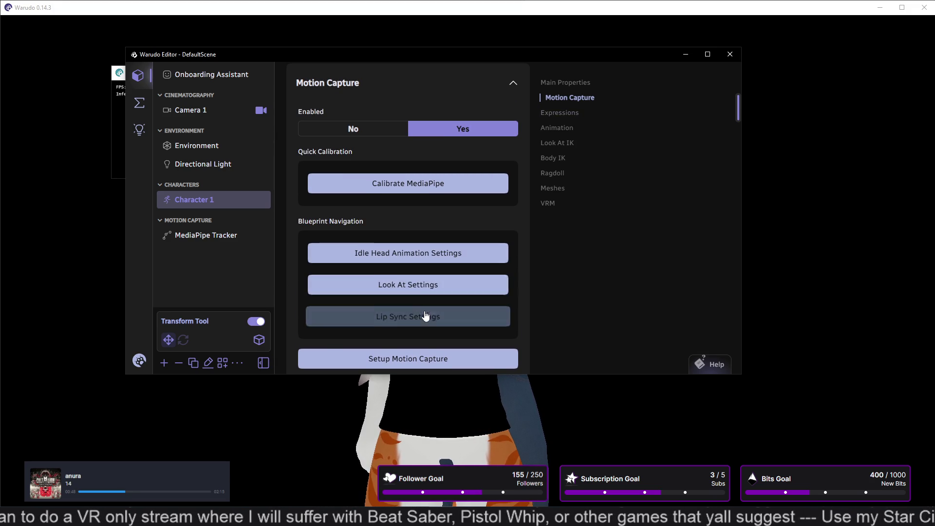
pyautogui.click(380, 258)
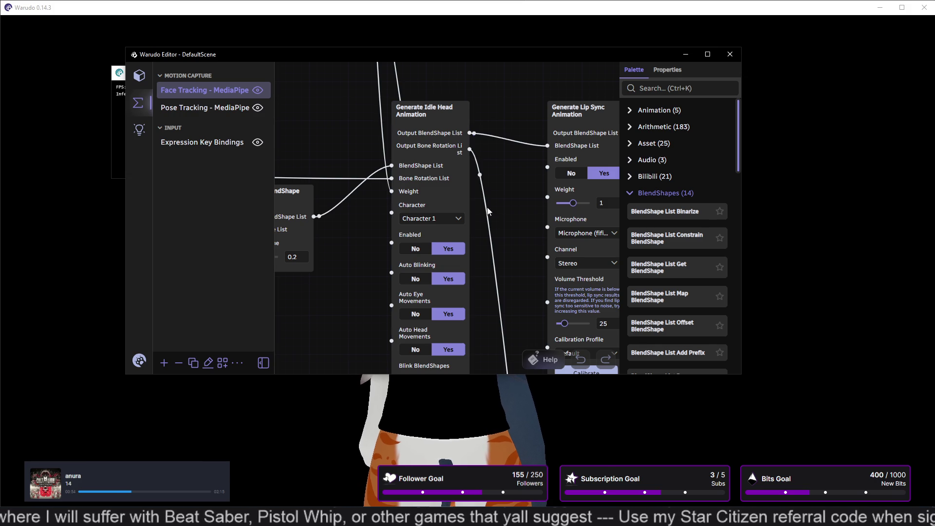
pyautogui.scroll(-1, 507, 232)
pyautogui.moveTo(515, 232); pyautogui.dragTo(520, 78, button='middle')
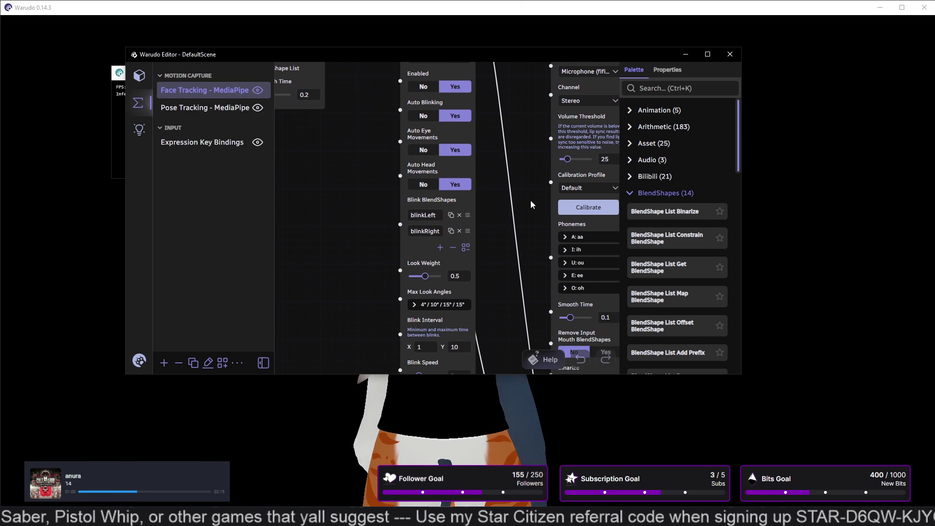
pyautogui.moveTo(536, 177); pyautogui.dragTo(545, 104, button='middle')
pyautogui.moveTo(513, 262); pyautogui.dragTo(523, 120, button='middle')
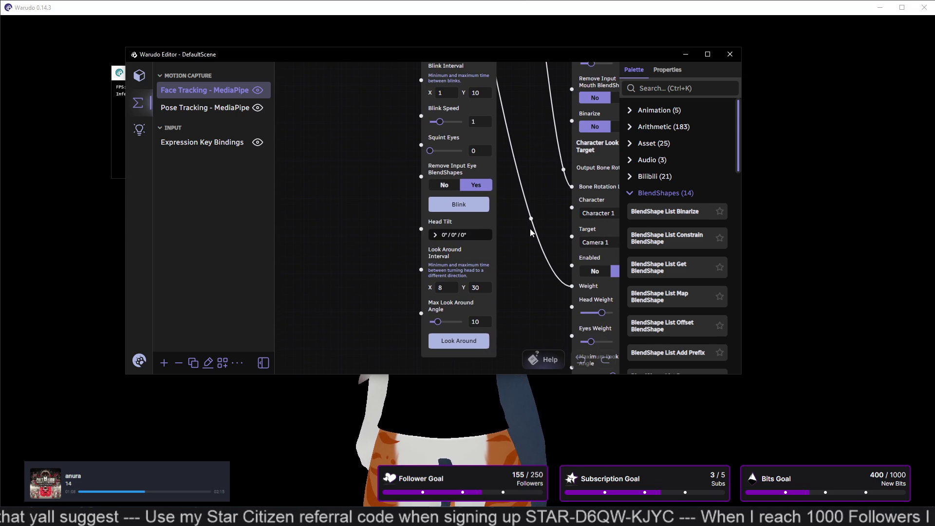
pyautogui.moveTo(530, 232)
pyautogui.mouseDown(button='middle')
pyautogui.moveTo(542, 182)
pyautogui.moveTo(454, 168)
pyautogui.moveTo(416, 103)
pyautogui.moveTo(383, 76)
pyautogui.mouseUp(button='middle')
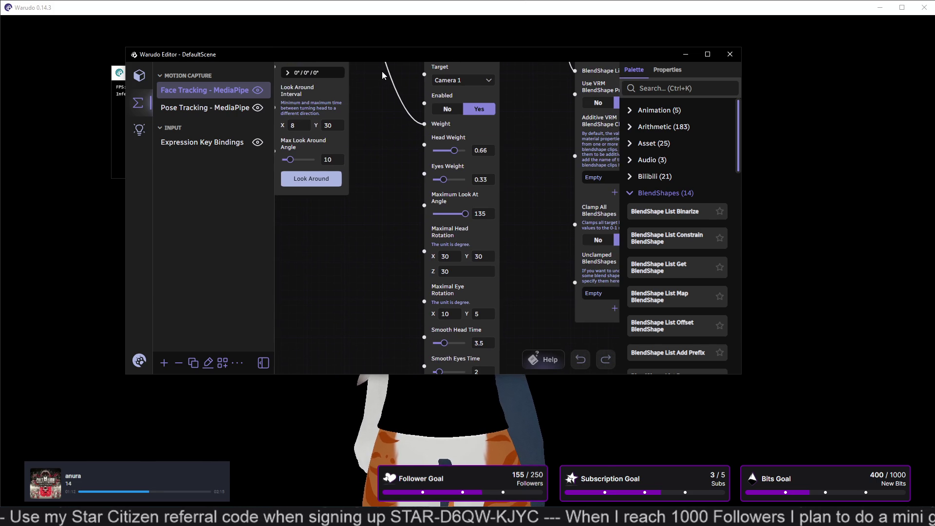
pyautogui.moveTo(402, 250)
pyautogui.mouseDown(button='middle')
pyautogui.moveTo(389, 150)
pyautogui.moveTo(408, 244)
pyautogui.moveTo(383, 340)
pyautogui.mouseUp(button='middle')
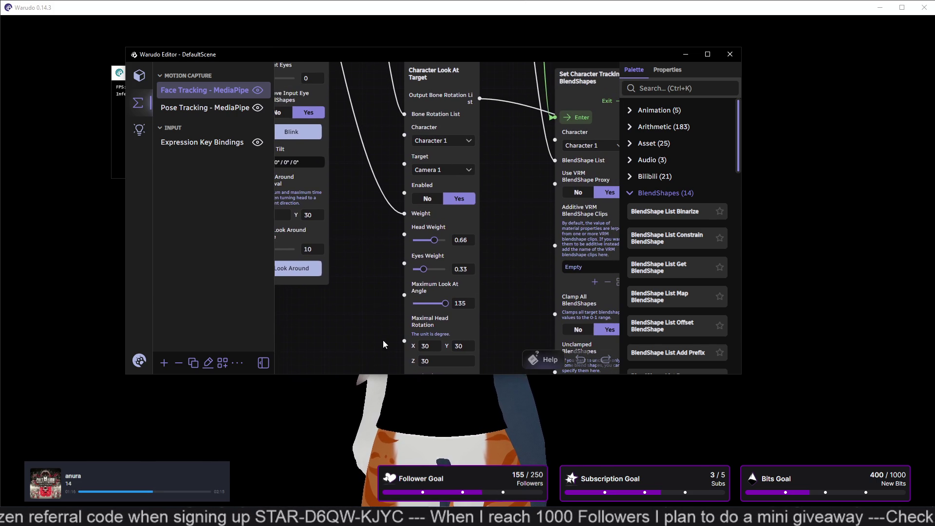
pyautogui.moveTo(372, 108)
pyautogui.mouseDown(button='middle')
pyautogui.moveTo(391, 210)
pyautogui.moveTo(393, 301)
pyautogui.mouseUp(button='middle')
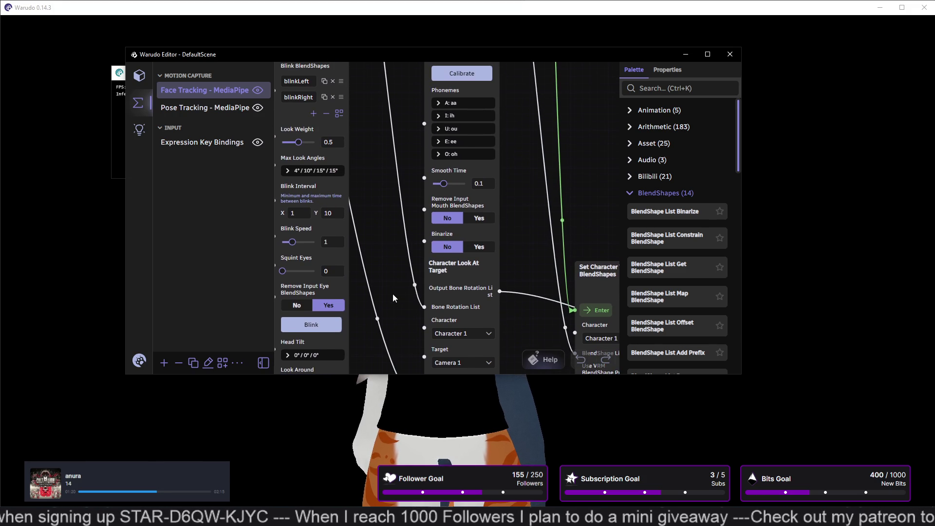
pyautogui.moveTo(408, 151); pyautogui.dragTo(413, 248, button='middle')
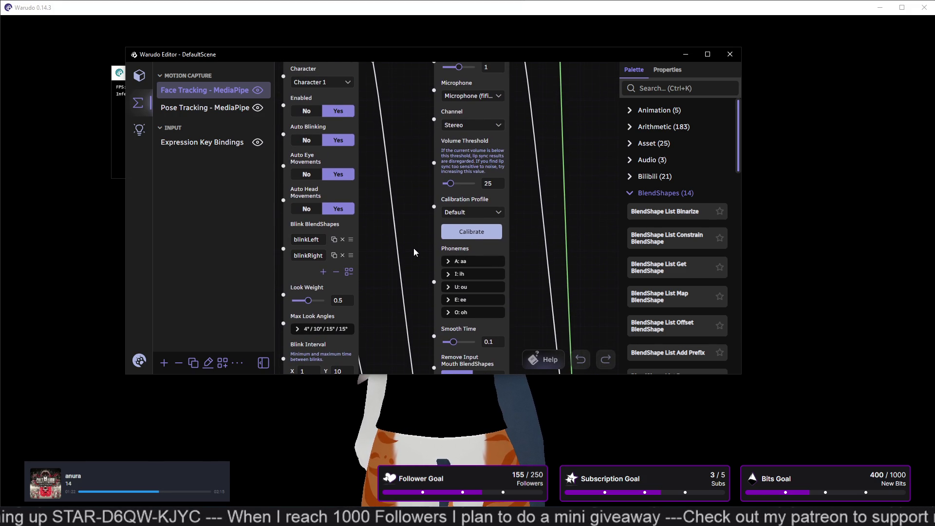
pyautogui.moveTo(419, 113); pyautogui.dragTo(417, 232, button='middle')
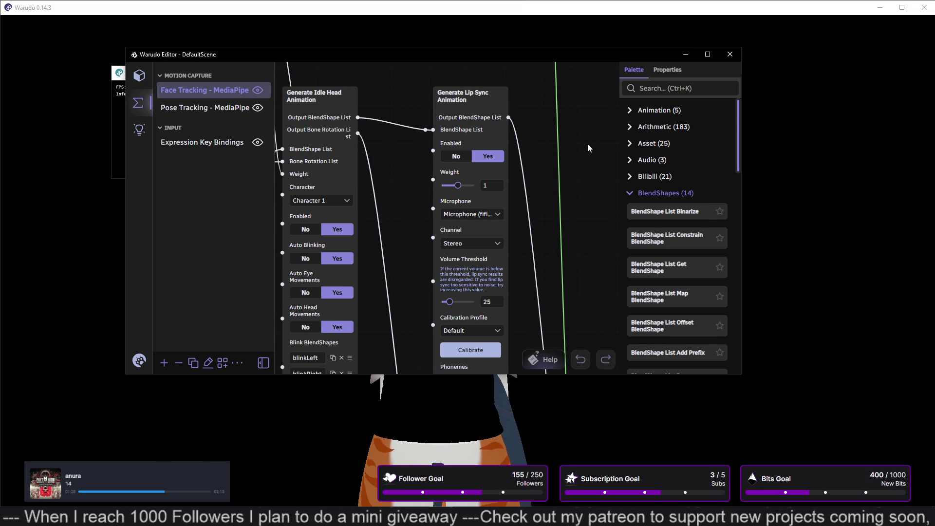
pyautogui.scroll(-5, 539, 234)
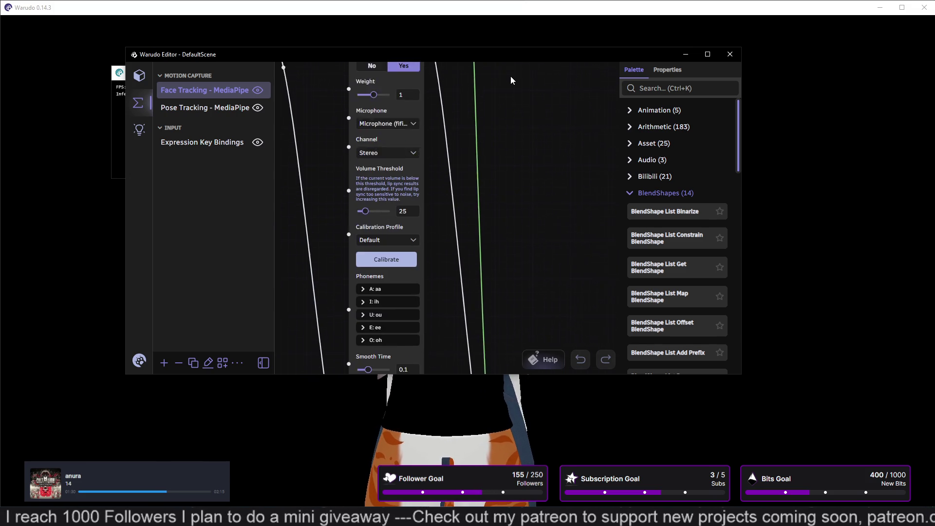
pyautogui.scroll(-4, 540, 234)
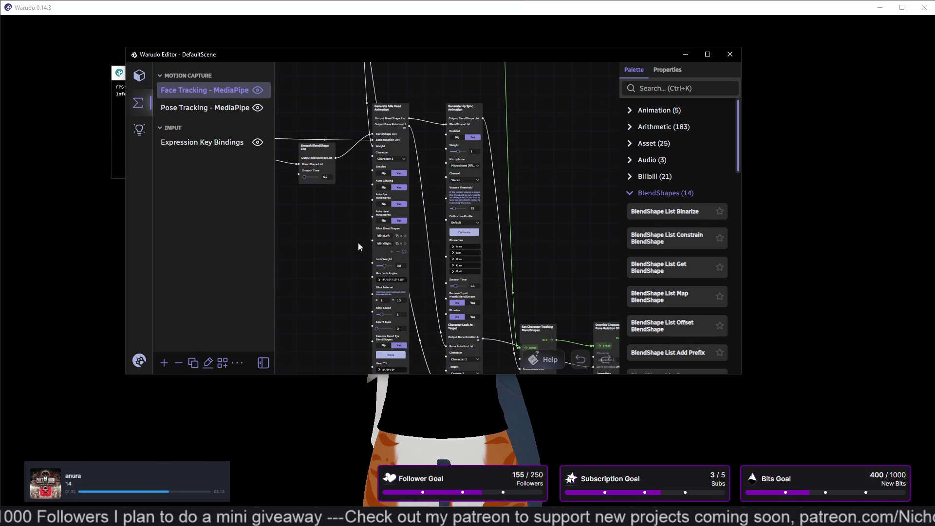
pyautogui.moveTo(319, 265)
pyautogui.mouseDown()
pyautogui.moveTo(432, 265)
pyautogui.moveTo(510, 278)
pyautogui.mouseUp()
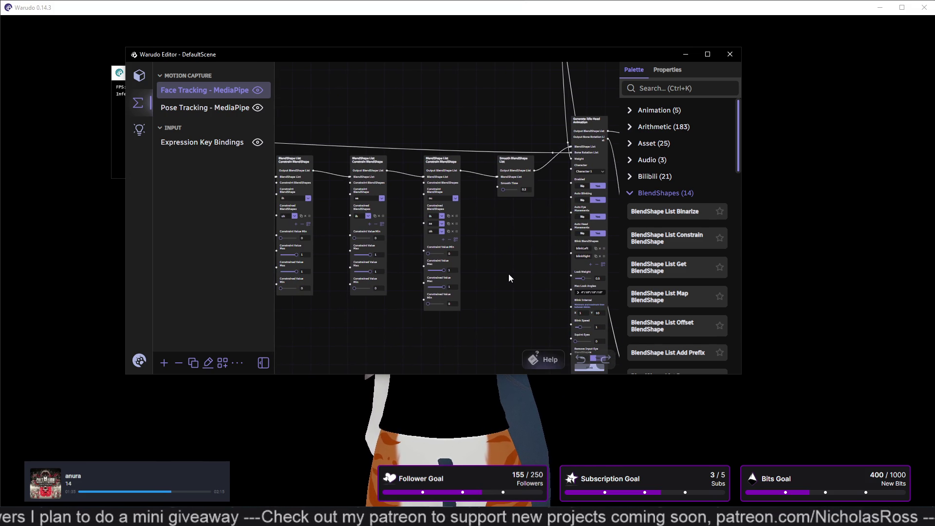
pyautogui.click(139, 75)
# - Recalibrate the avatar's MediaPipe tracking
pyautogui.scroll(2, 302, 225)
pyautogui.scroll(5, 302, 225)
pyautogui.scroll(-3, 302, 223)
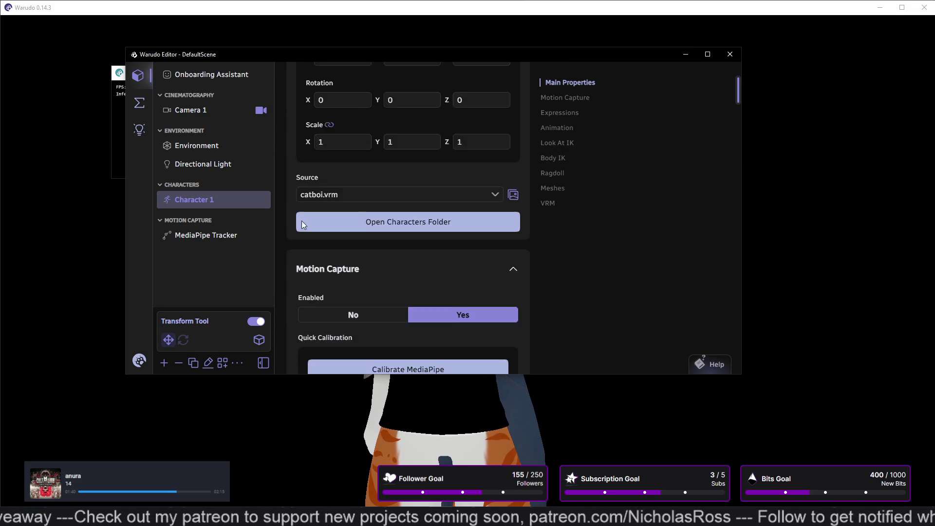
pyautogui.scroll(-3, 302, 221)
pyautogui.scroll(-2, 292, 225)
pyautogui.click(348, 119)
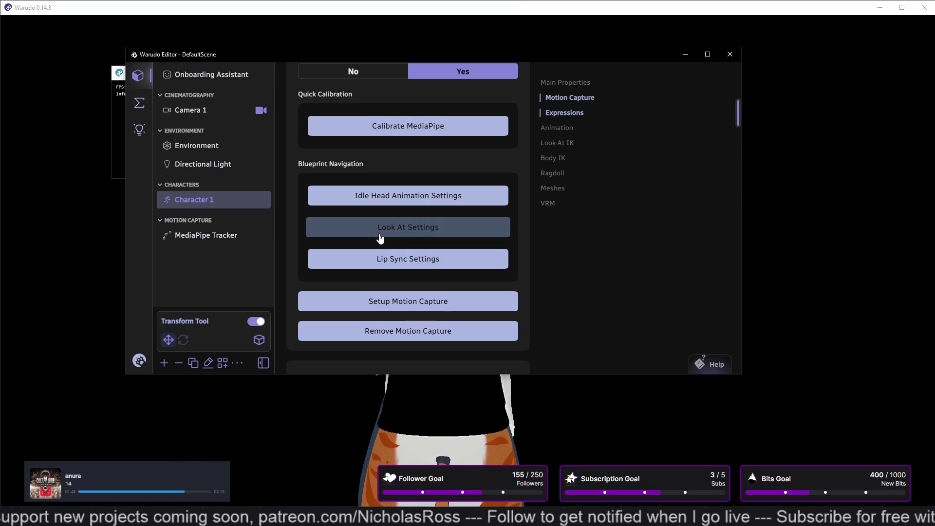
# - Test Disable Unity Retargeting at No, then set it back to Yes
pyautogui.scroll(-3, 380, 238)
pyautogui.scroll(-2, 463, 225)
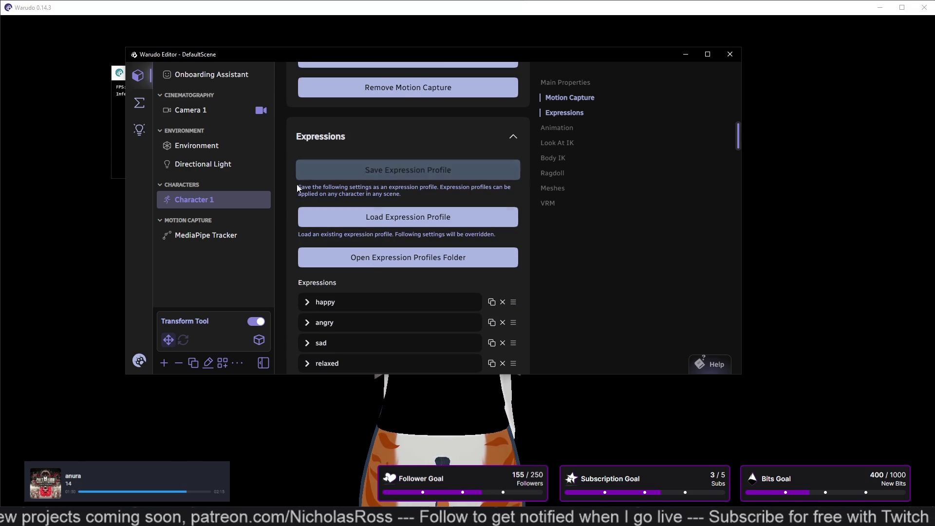
pyautogui.scroll(-2, 285, 195)
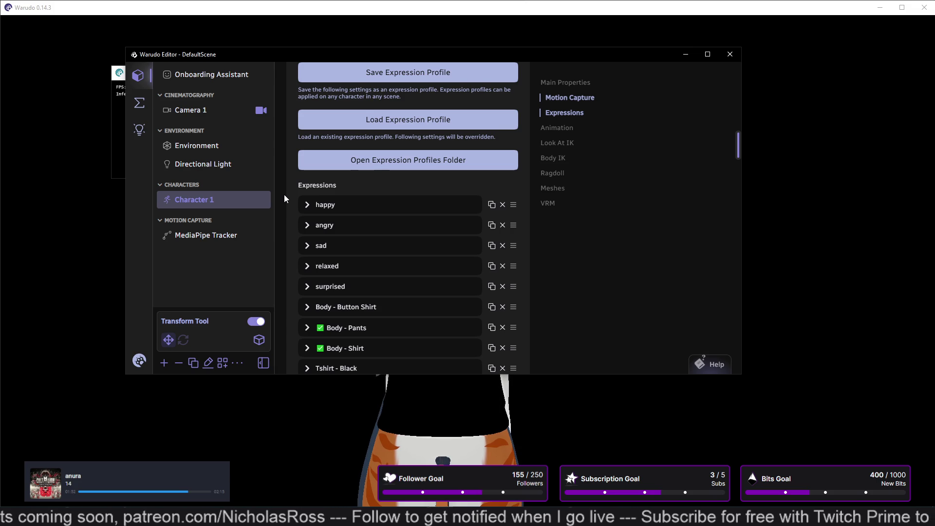
pyautogui.scroll(-2, 285, 194)
pyautogui.scroll(-2, 284, 194)
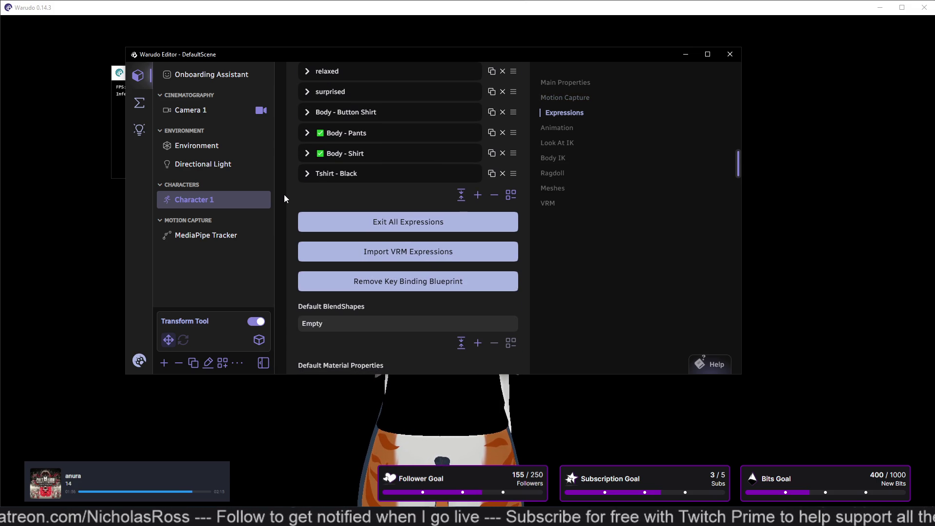
pyautogui.scroll(-4, 399, 220)
pyautogui.scroll(-4, 420, 190)
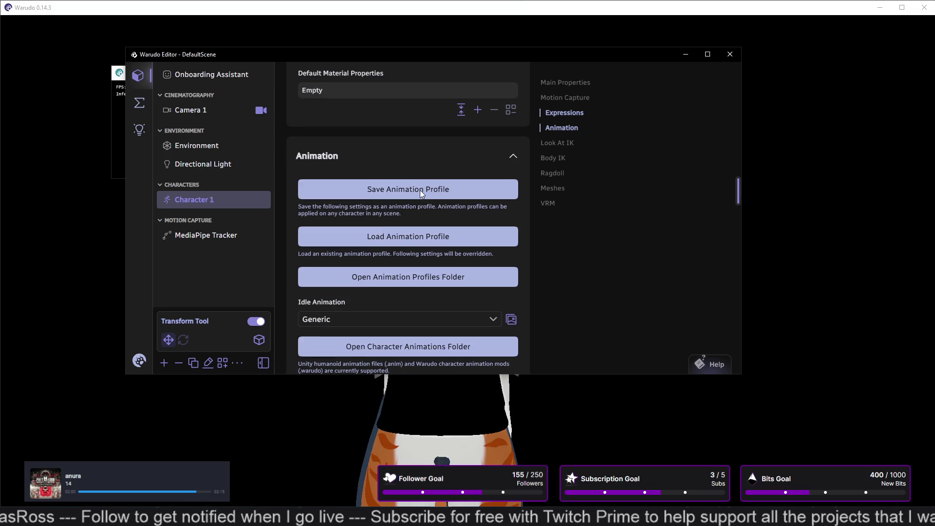
pyautogui.scroll(-3, 390, 212)
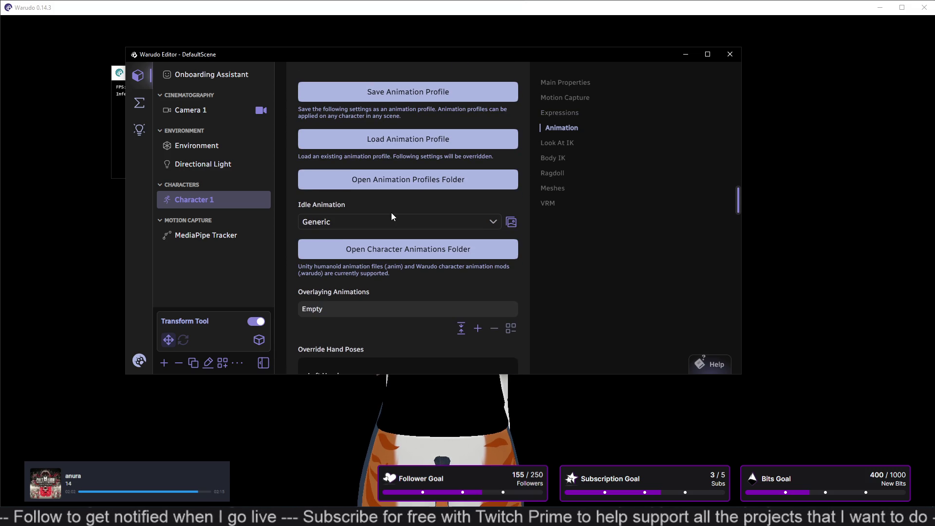
pyautogui.scroll(-3, 399, 205)
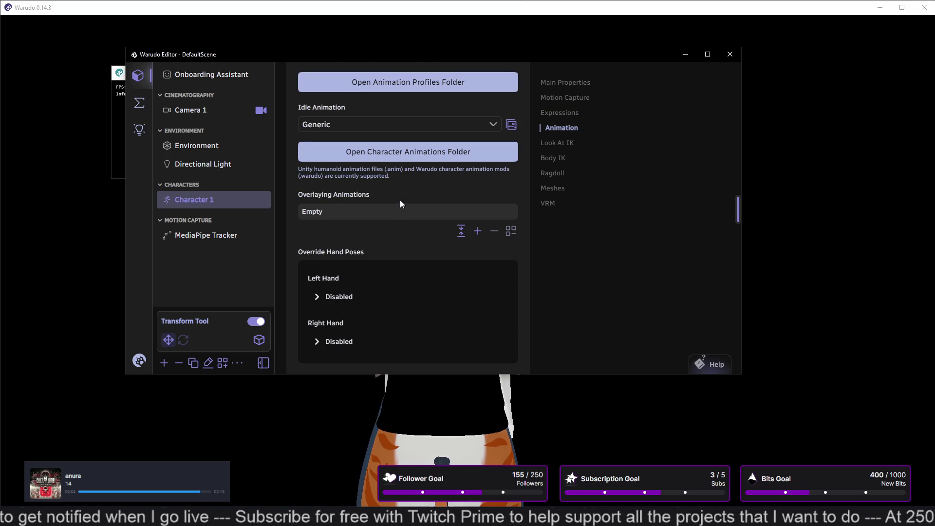
pyautogui.scroll(-6, 421, 190)
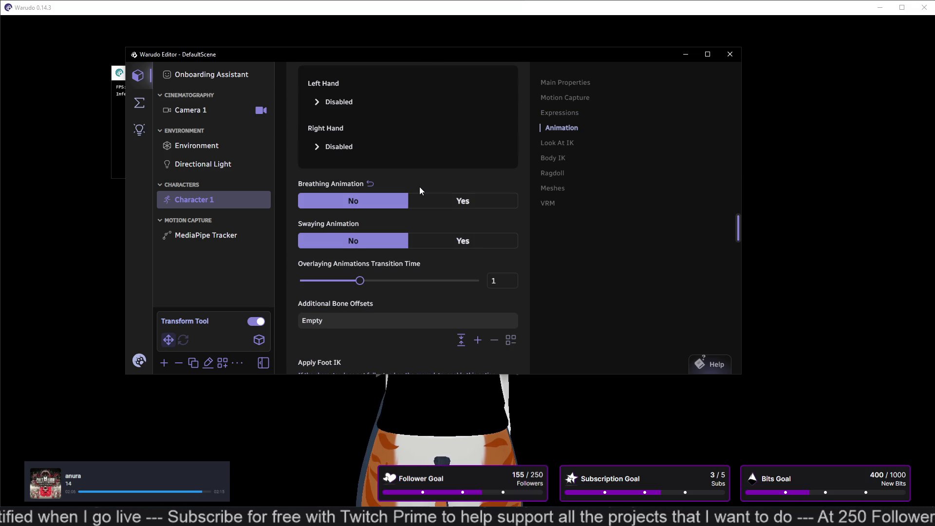
pyautogui.scroll(2, 420, 190)
pyautogui.scroll(-8, 420, 191)
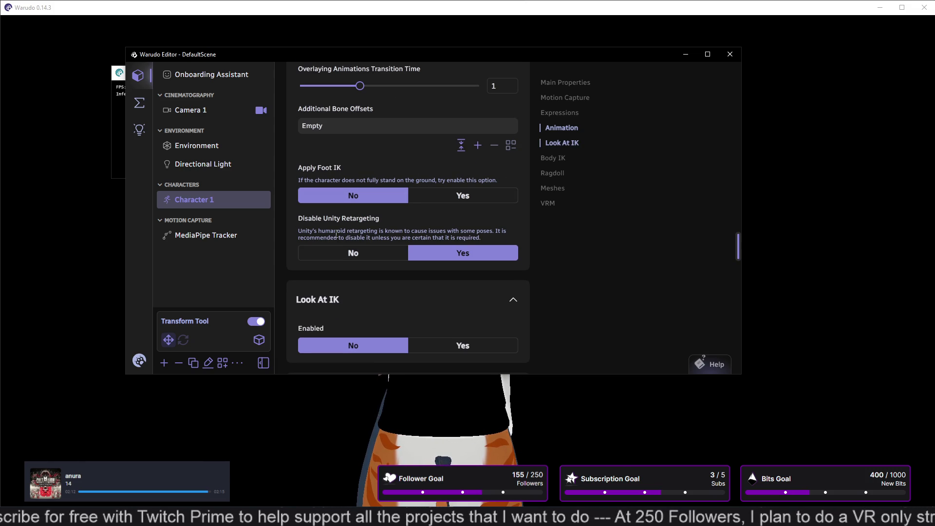
pyautogui.scroll(-3, 337, 234)
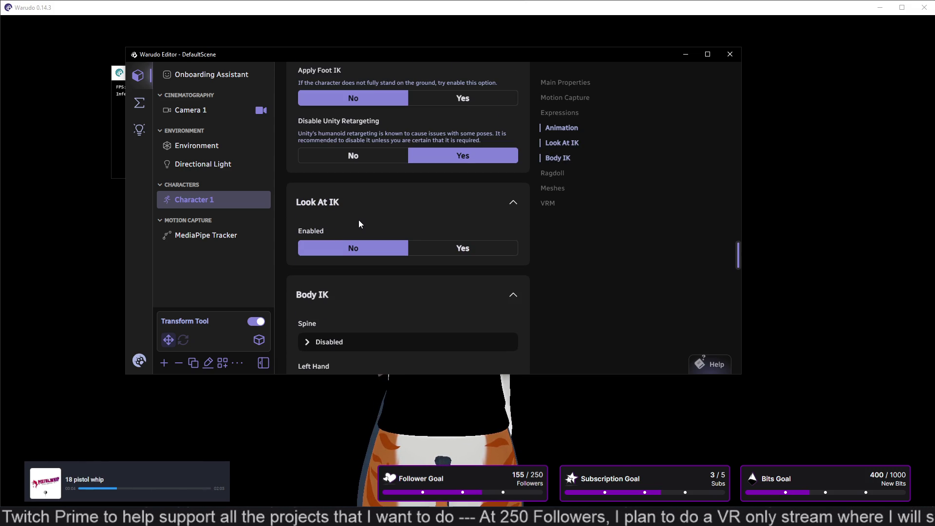
pyautogui.click(343, 154)
pyautogui.click(431, 157)
pyautogui.click(393, 157)
pyautogui.click(434, 161)
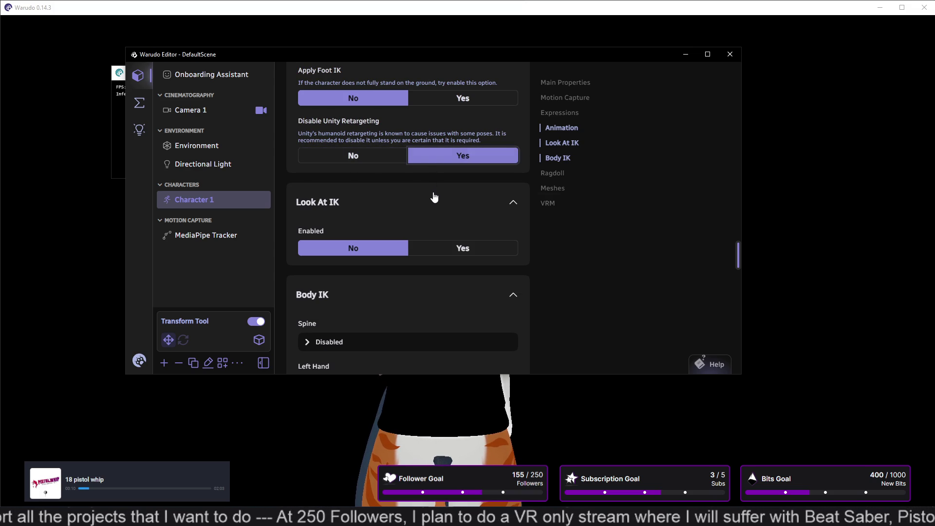
# - Move the editor window to the lower right to expose the MediaPipe tracker
pyautogui.scroll(-2, 435, 195)
pyautogui.scroll(-3, 435, 197)
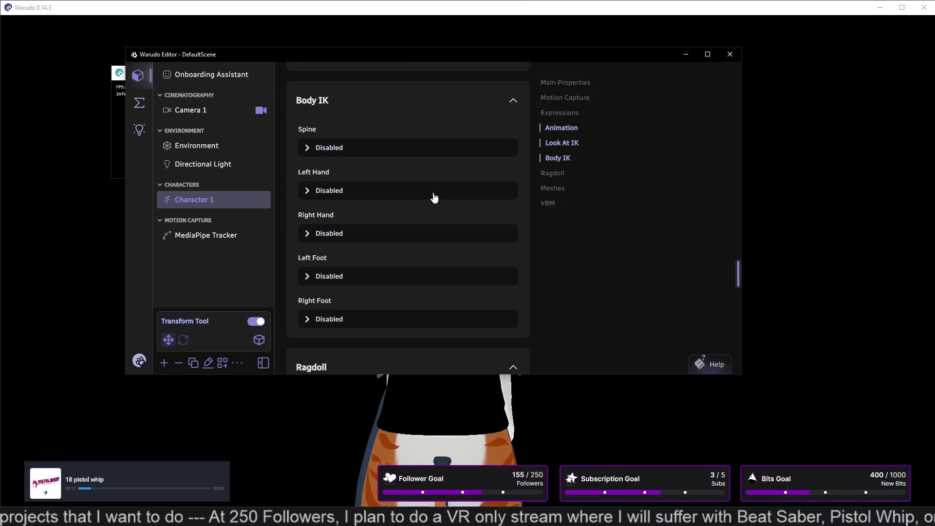
pyautogui.scroll(-5, 434, 197)
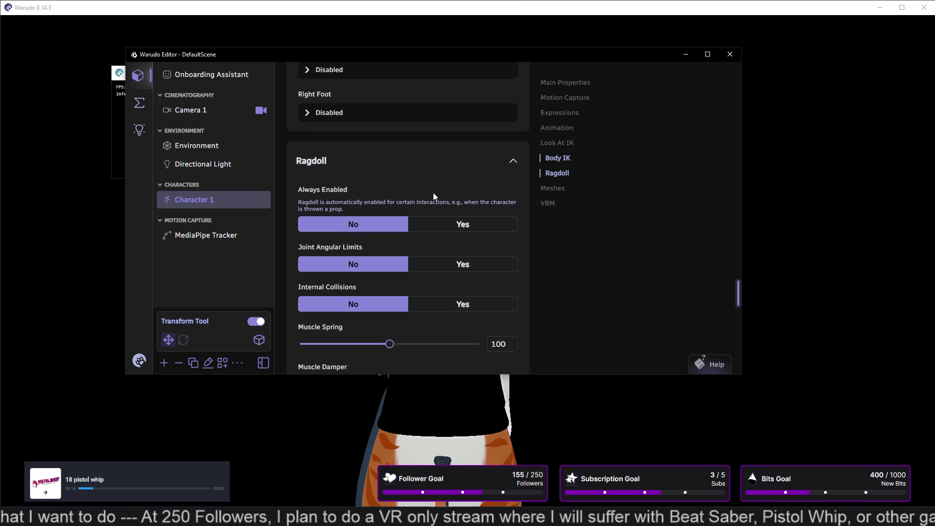
pyautogui.scroll(-1, 433, 194)
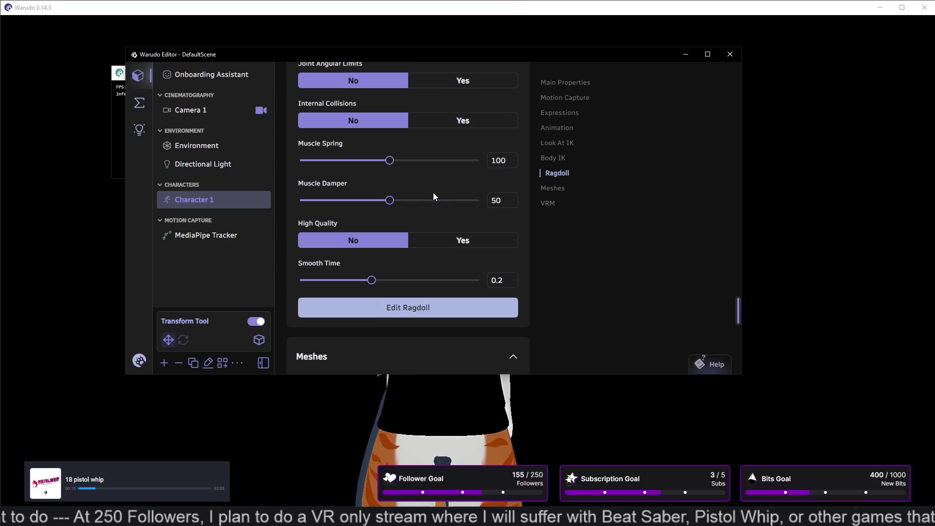
pyautogui.scroll(-1, 434, 194)
pyautogui.scroll(-2, 434, 197)
pyautogui.scroll(4, 434, 197)
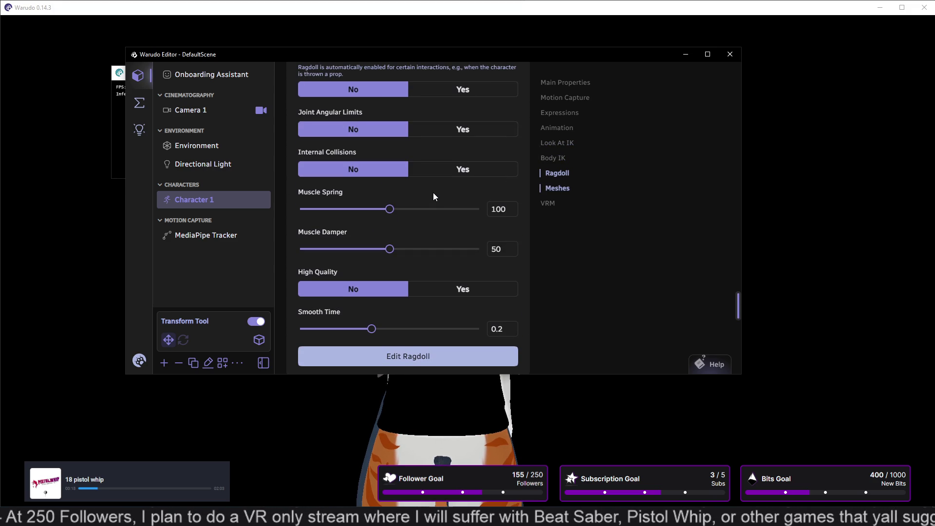
pyautogui.moveTo(458, 60)
pyautogui.mouseDown()
pyautogui.moveTo(742, 152)
pyautogui.moveTo(653, 220)
pyautogui.moveTo(537, 237)
pyautogui.moveTo(723, 115)
pyautogui.moveTo(668, 130)
pyautogui.moveTo(603, 77)
pyautogui.mouseUp()
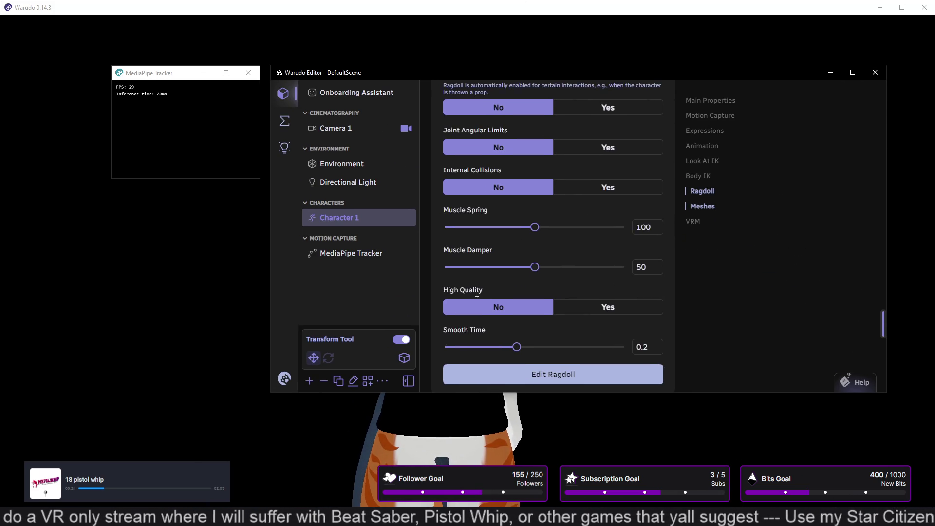
pyautogui.scroll(-10, 434, 292)
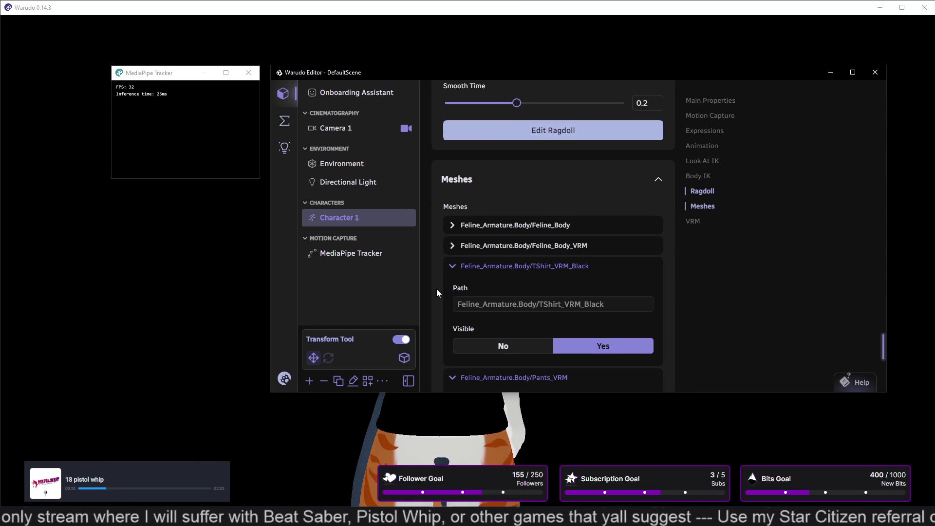
pyautogui.scroll(-3, 437, 293)
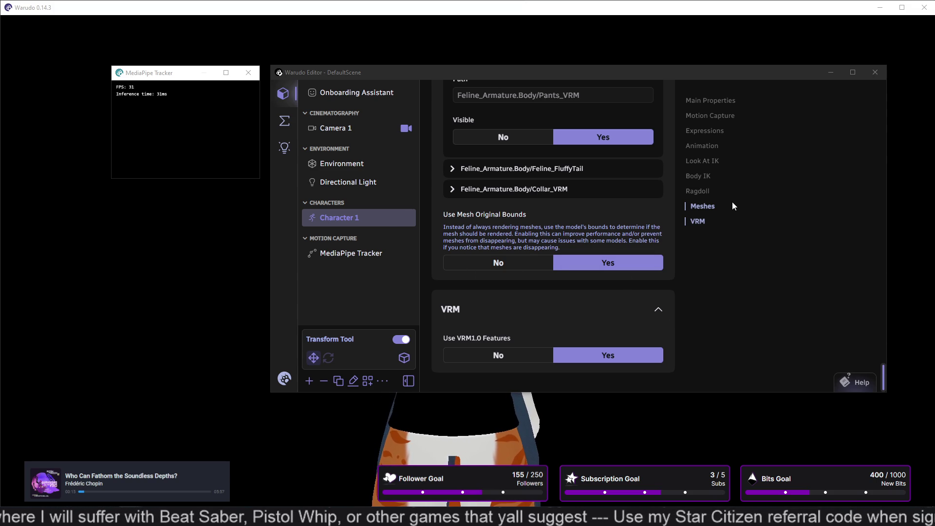
# - Switch the editor to the Face Tracking - MediaPipe blueprint graph via Discover and Blueprints
pyautogui.click(707, 101)
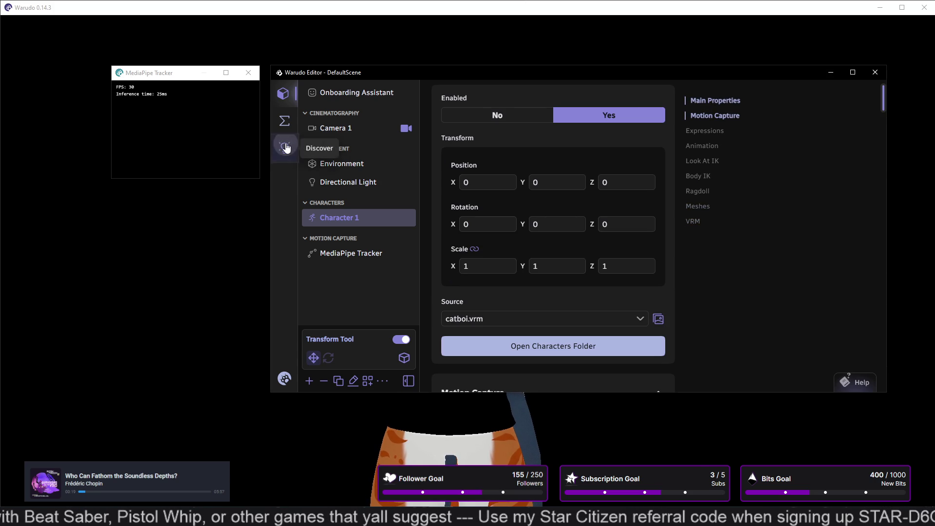
pyautogui.click(285, 147)
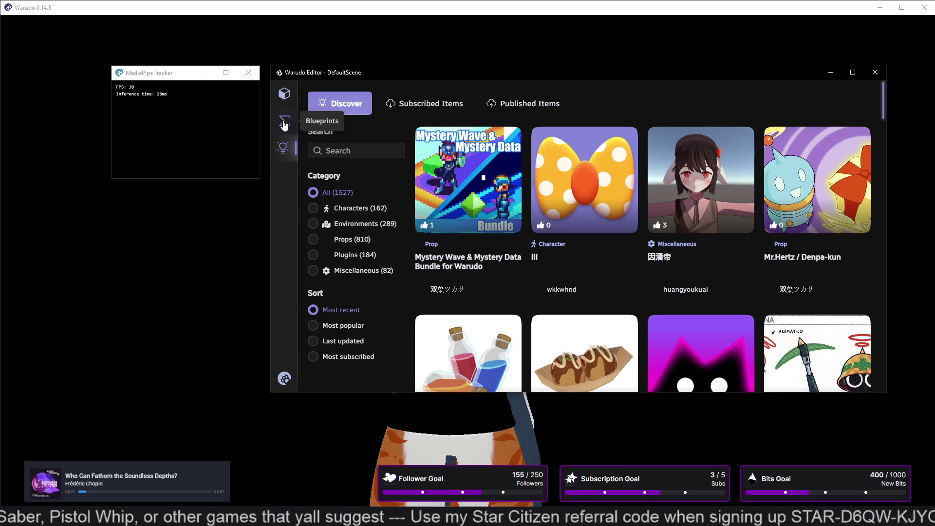
pyautogui.click(285, 124)
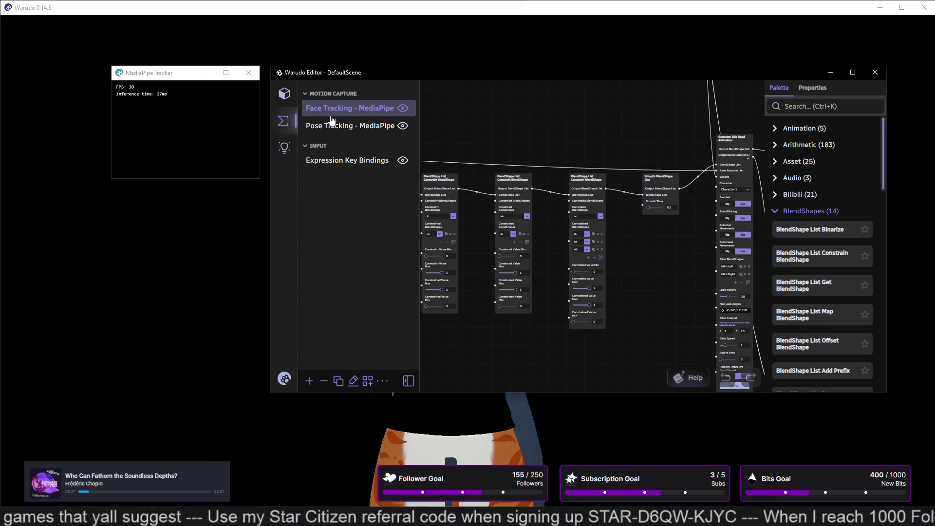
pyautogui.scroll(-1, 697, 295)
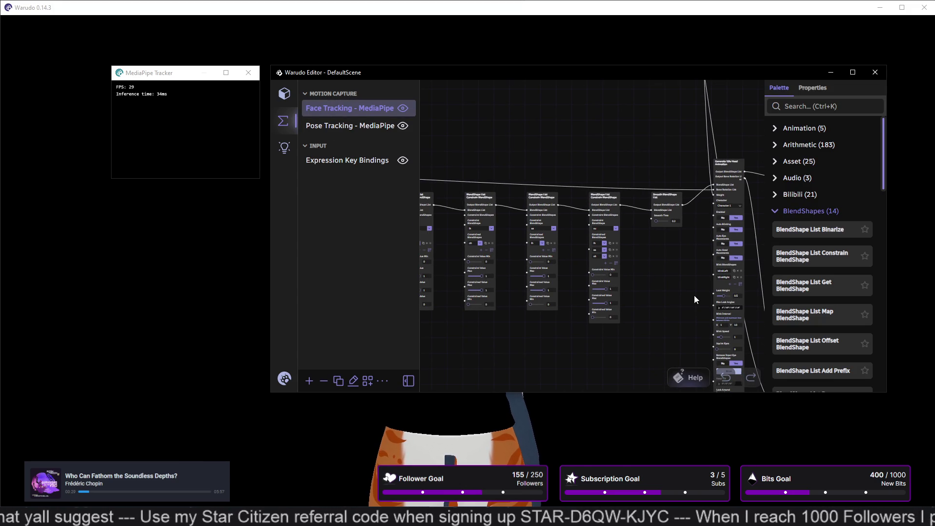
# - Move the editor window down to reveal the avatar, then back up over the scene
pyautogui.moveTo(542, 75)
pyautogui.mouseDown()
pyautogui.moveTo(558, 411)
pyautogui.moveTo(534, 319)
pyautogui.mouseUp()
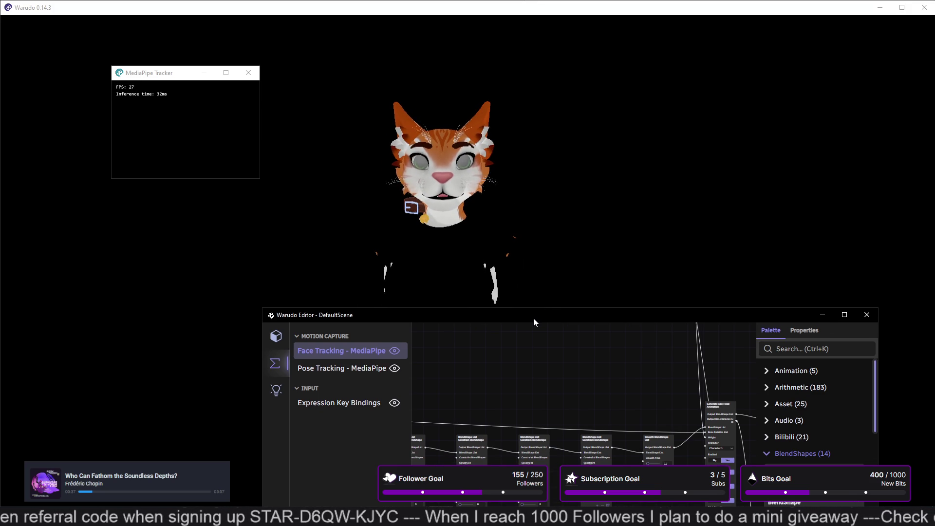
pyautogui.moveTo(534, 317)
pyautogui.mouseDown()
pyautogui.moveTo(551, 282)
pyautogui.moveTo(560, 206)
pyautogui.moveTo(529, 353)
pyautogui.moveTo(529, 344)
pyautogui.mouseUp()
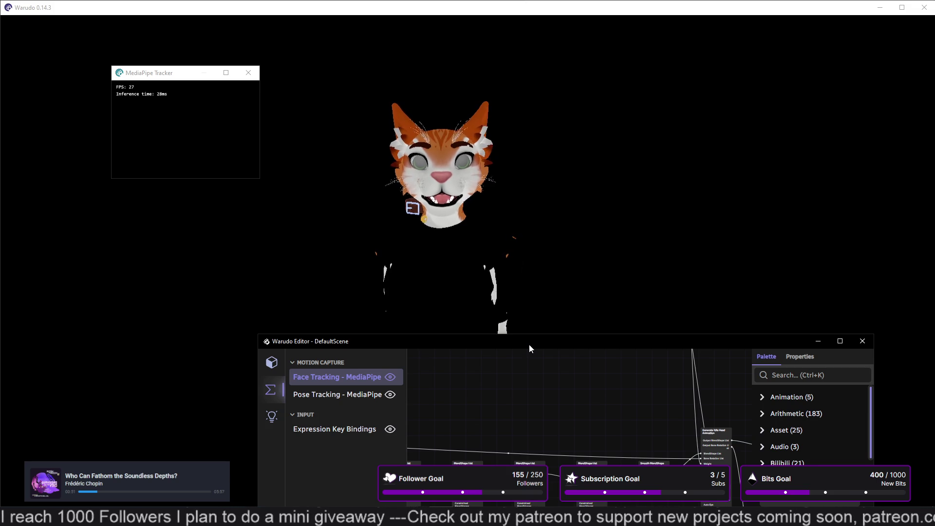
pyautogui.moveTo(530, 345)
pyautogui.mouseDown()
pyautogui.moveTo(540, 192)
pyautogui.moveTo(525, 86)
pyautogui.mouseUp()
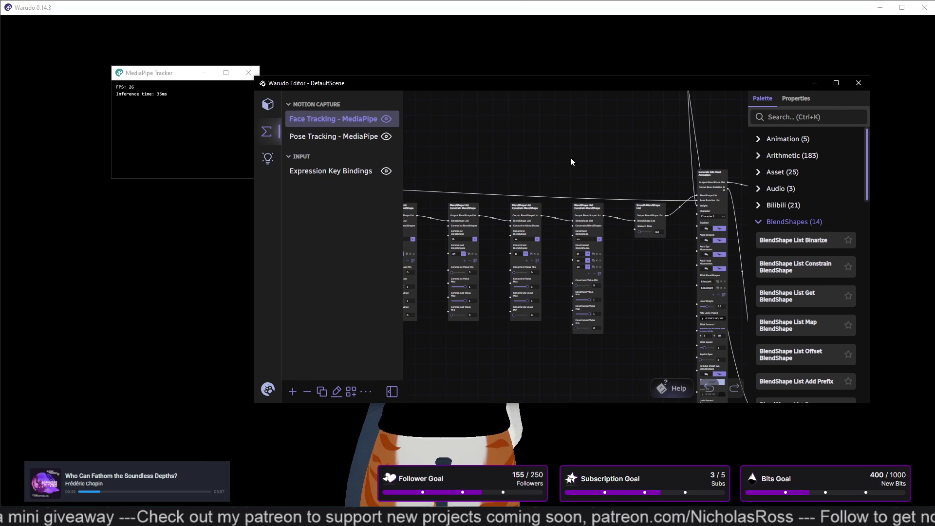
pyautogui.scroll(-5, 807, 304)
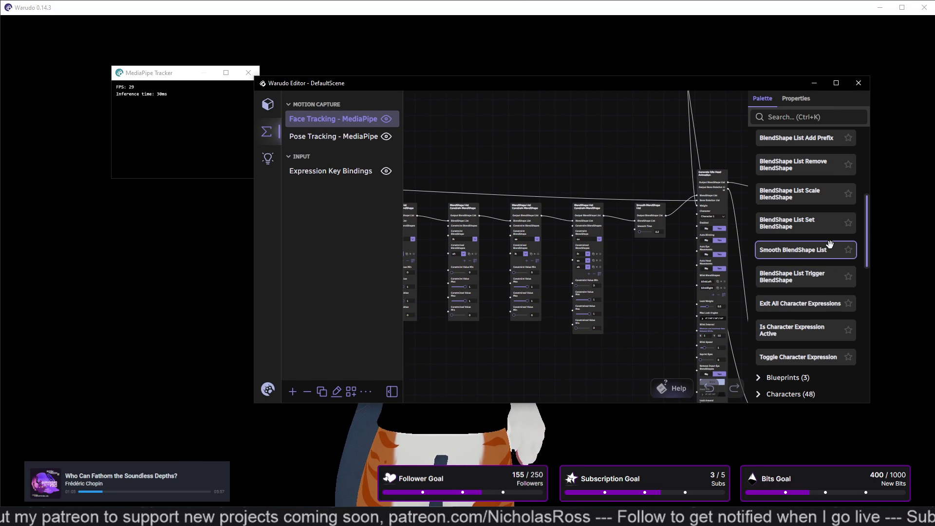
pyautogui.scroll(-5, 834, 227)
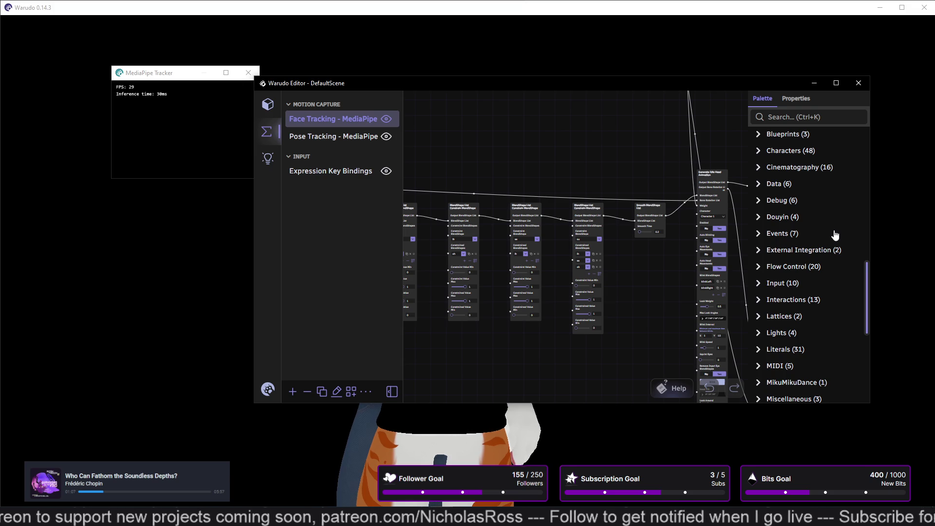
pyautogui.scroll(-4, 835, 236)
pyautogui.scroll(-1, 835, 235)
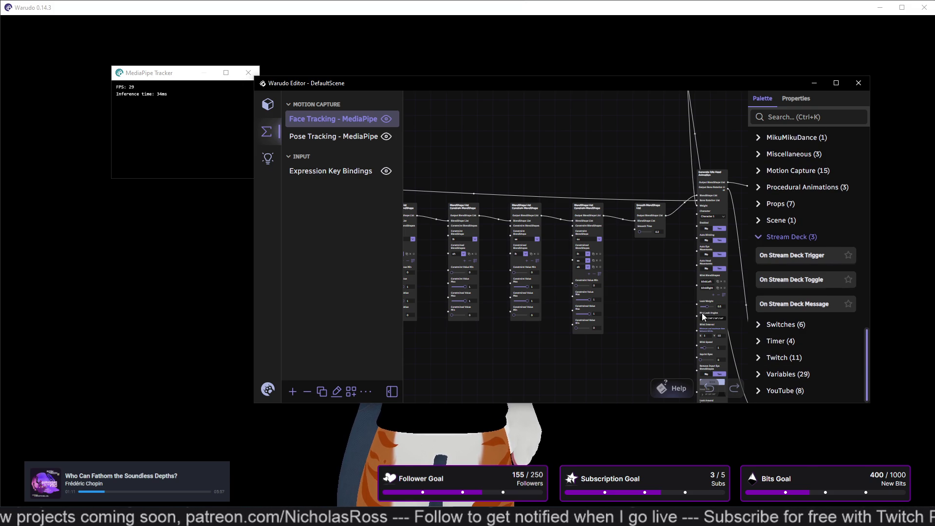
pyautogui.scroll(-1, 563, 379)
pyautogui.moveTo(498, 362)
pyautogui.mouseDown()
pyautogui.moveTo(548, 342)
pyautogui.moveTo(616, 338)
pyautogui.moveTo(605, 340)
pyautogui.moveTo(710, 347)
pyautogui.moveTo(700, 351)
pyautogui.mouseUp()
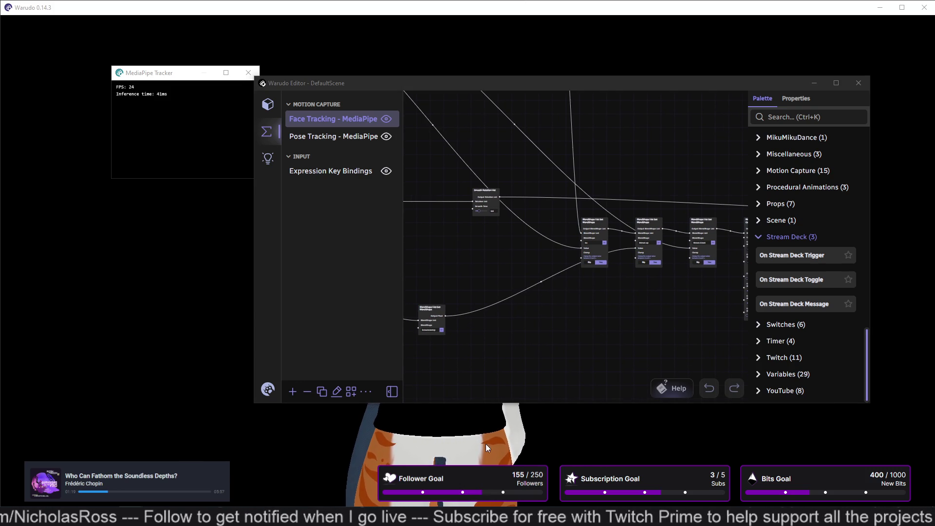
pyautogui.click(55, 244)
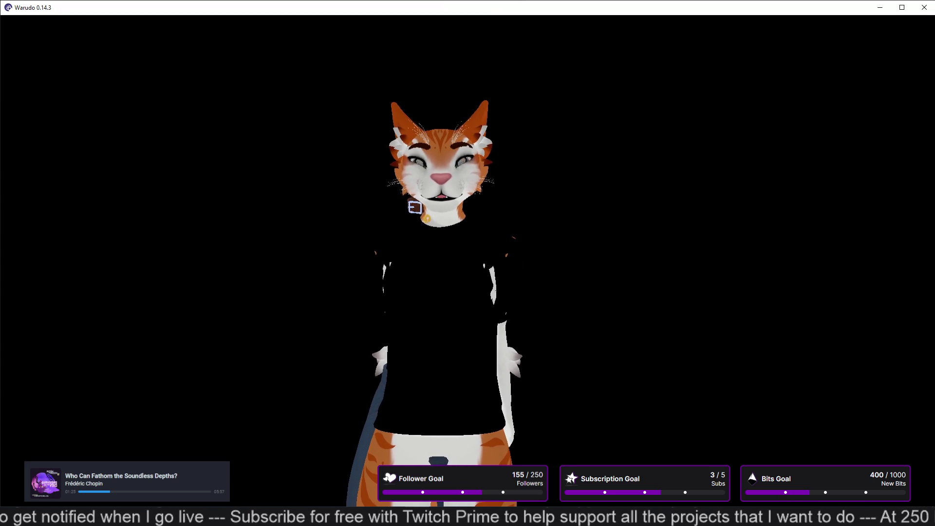
pyautogui.hotkey('alt', 'Tab')
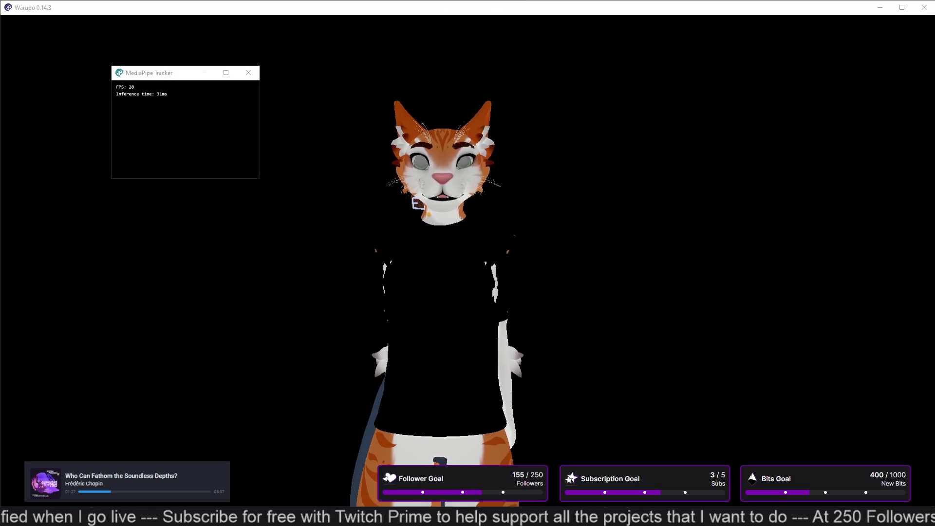
pyautogui.hotkey('alt', 'Tab')
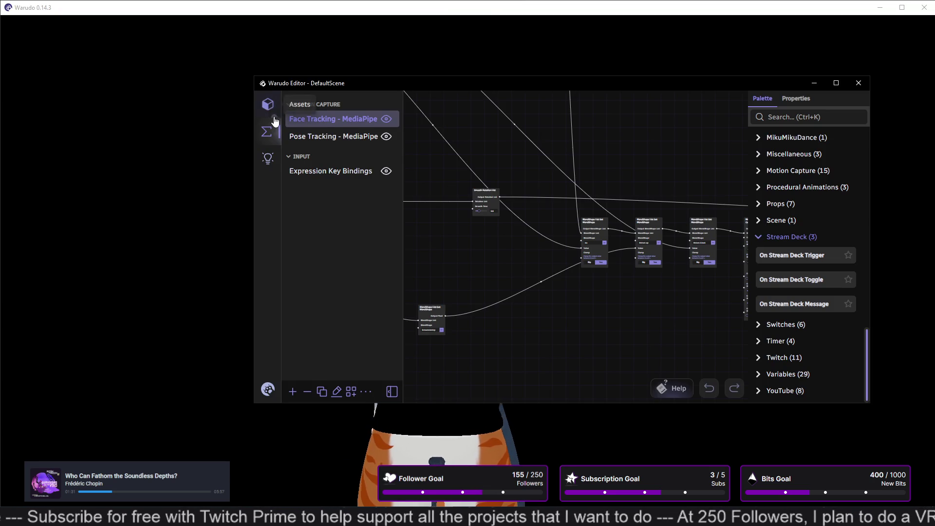
# - Go from Character 1's Motion Capture settings to the Generate Lip Sync Animation node
pyautogui.click(268, 104)
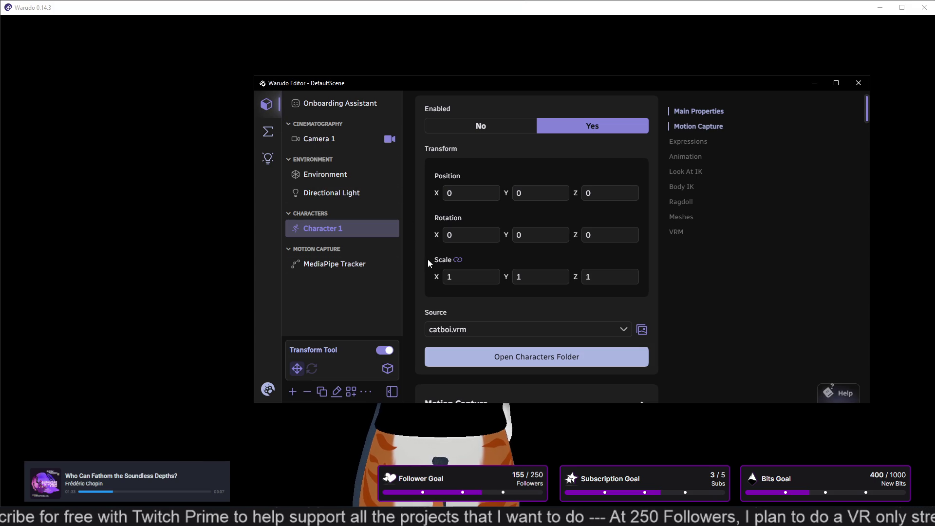
pyautogui.scroll(1, 428, 259)
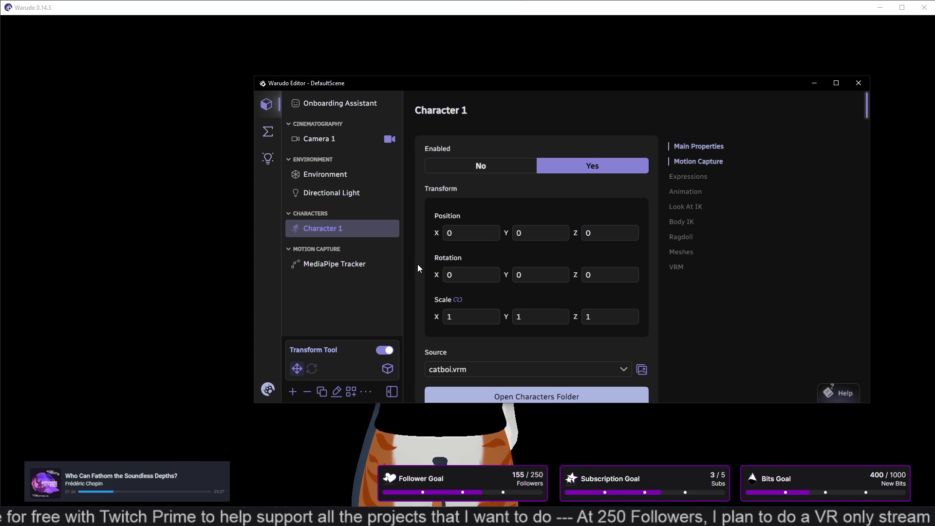
pyautogui.click(680, 177)
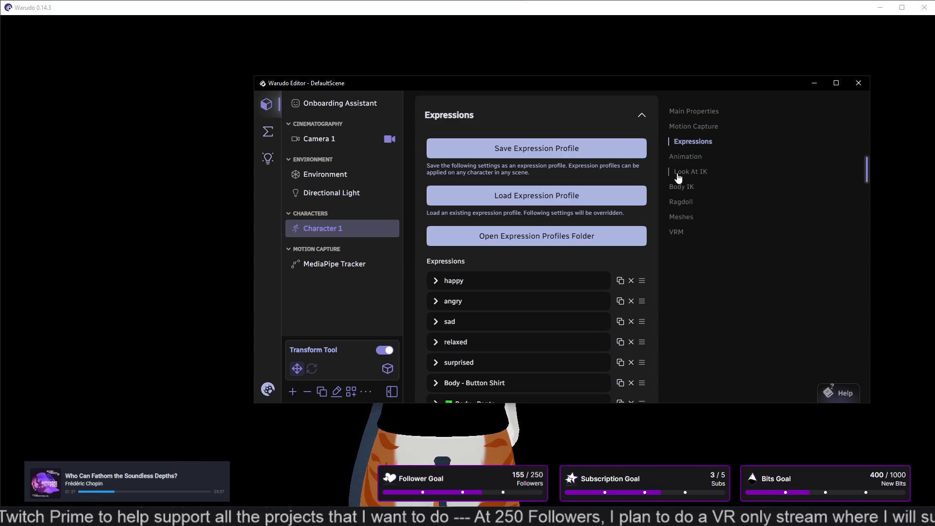
pyautogui.click(691, 126)
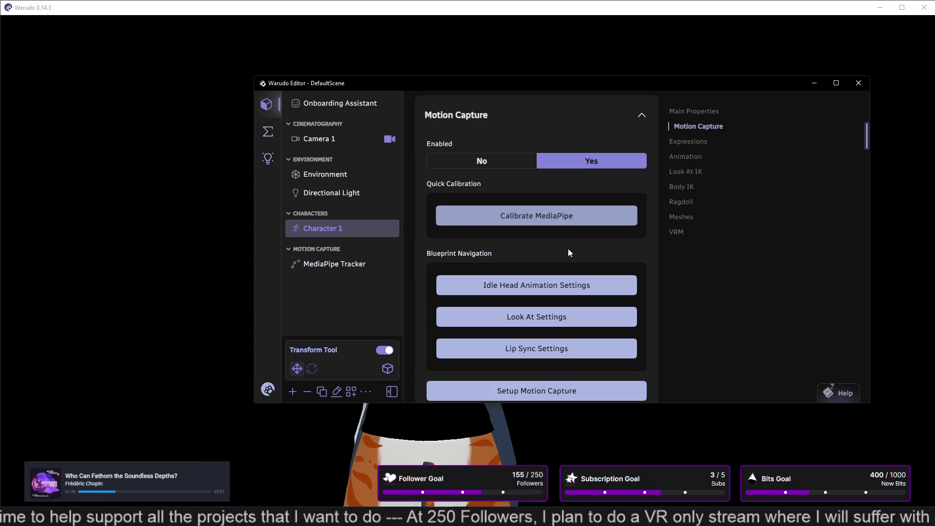
pyautogui.scroll(-3, 564, 242)
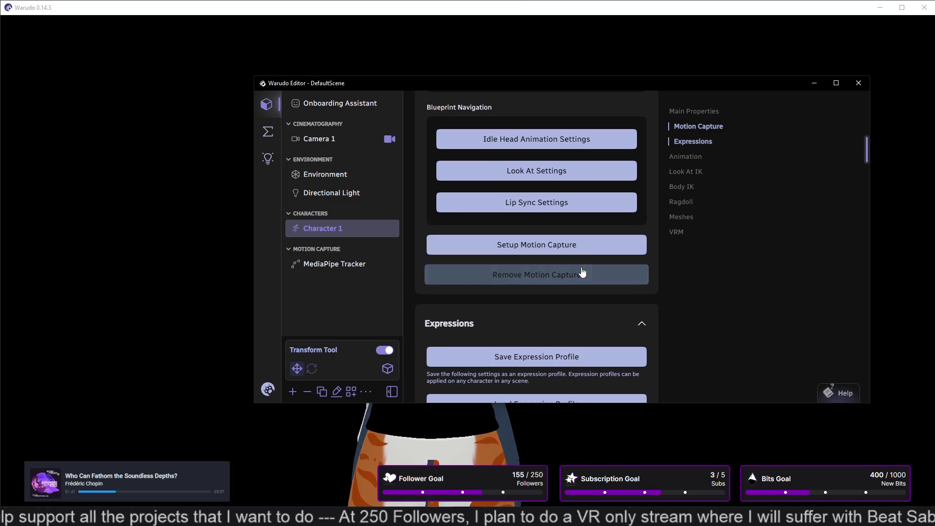
pyautogui.click(579, 197)
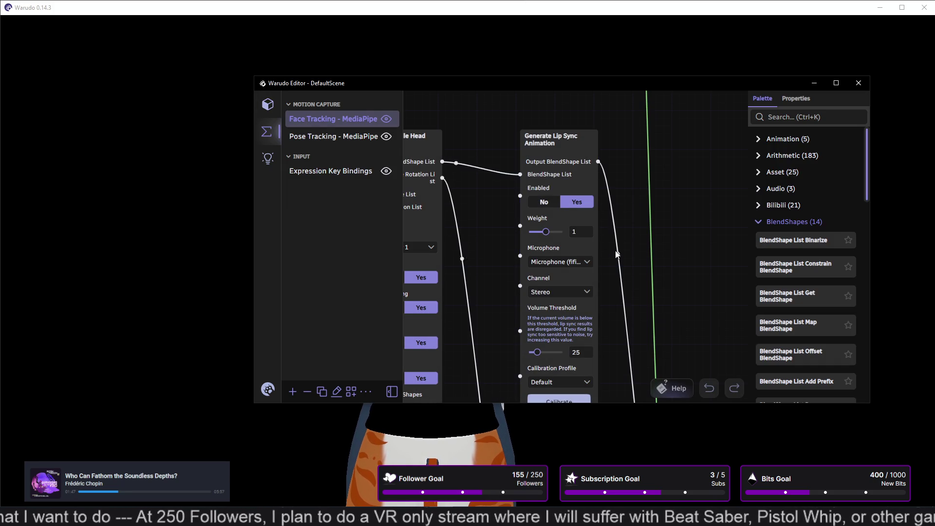
# - Reconnect the Output Bone Rotation List wire to Enter on the Set Character Tracking BlendShapes node
pyautogui.moveTo(601, 296)
pyautogui.mouseDown()
pyautogui.moveTo(614, 249)
pyautogui.moveTo(590, 188)
pyautogui.moveTo(578, 96)
pyautogui.moveTo(582, 221)
pyautogui.moveTo(605, 101)
pyautogui.mouseUp()
pyautogui.moveTo(606, 242); pyautogui.dragTo(589, 150)
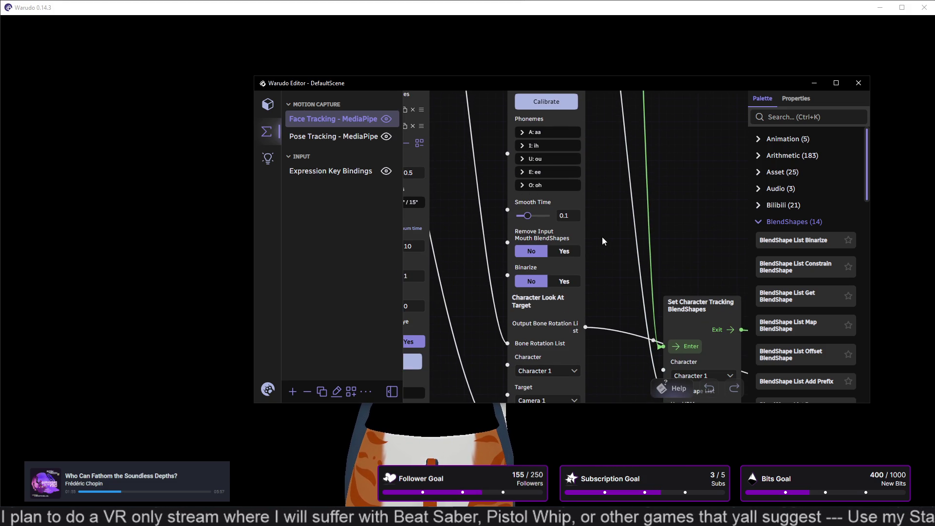
pyautogui.moveTo(603, 238); pyautogui.dragTo(592, 191)
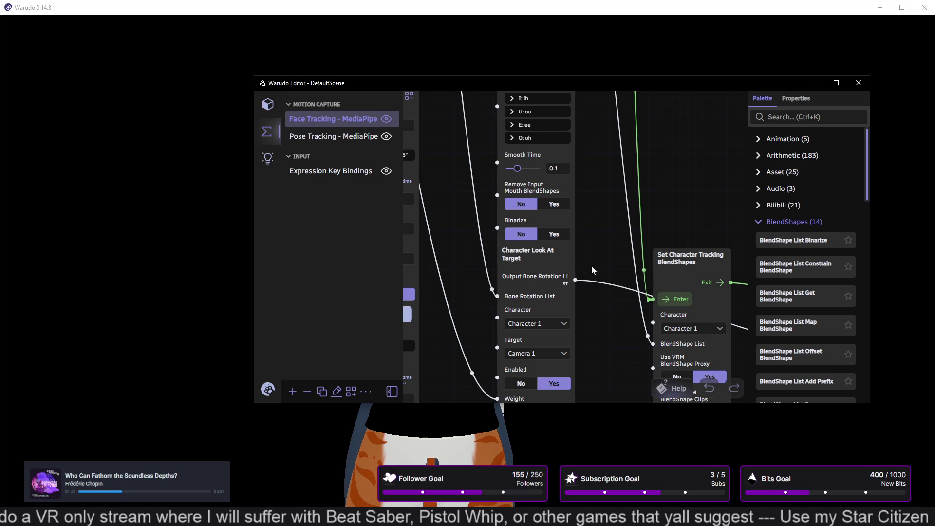
pyautogui.moveTo(576, 282); pyautogui.dragTo(615, 296)
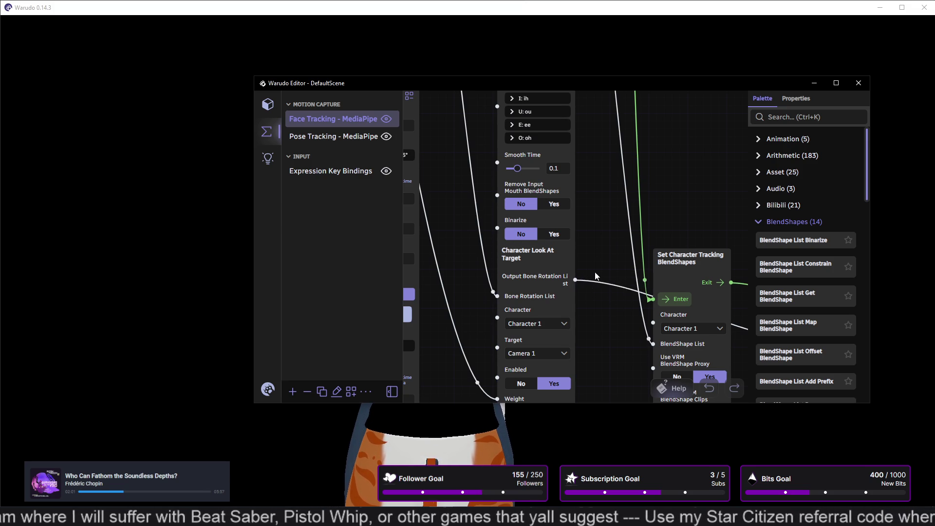
# - Review the lip sync node settings and the O: oh phoneme mapping to oh at weight 1
pyautogui.scroll(1, 593, 294)
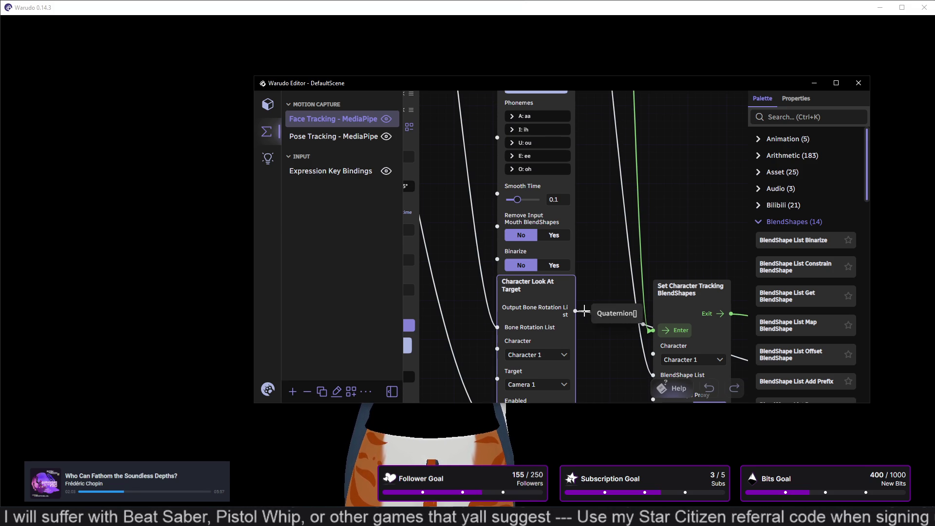
pyautogui.scroll(-1, 614, 234)
pyautogui.scroll(-1, 619, 205)
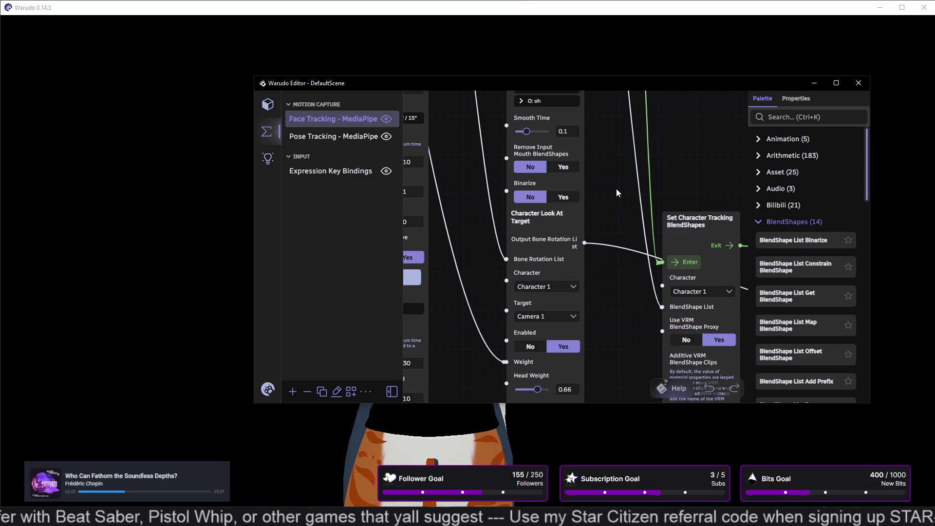
pyautogui.moveTo(616, 194); pyautogui.dragTo(624, 81, button='middle')
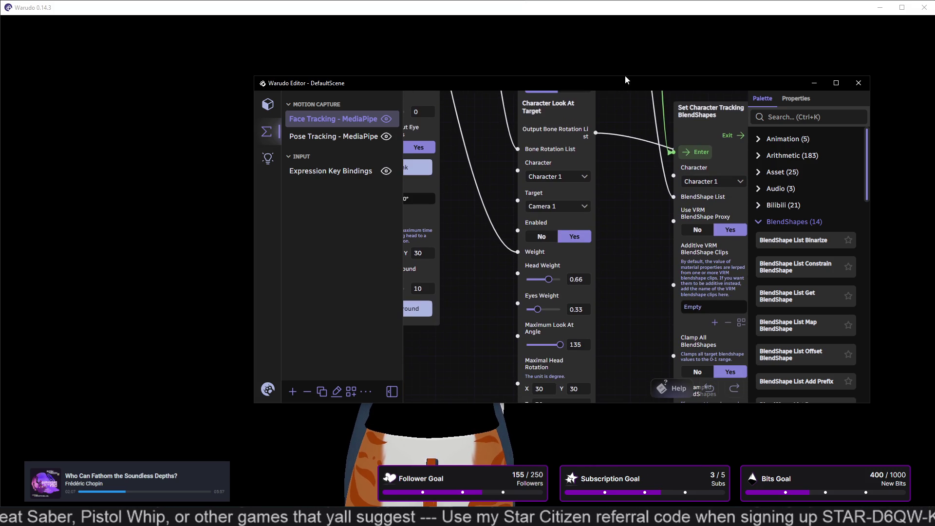
pyautogui.moveTo(613, 112); pyautogui.dragTo(594, 246, button='middle')
pyautogui.scroll(2, 596, 268)
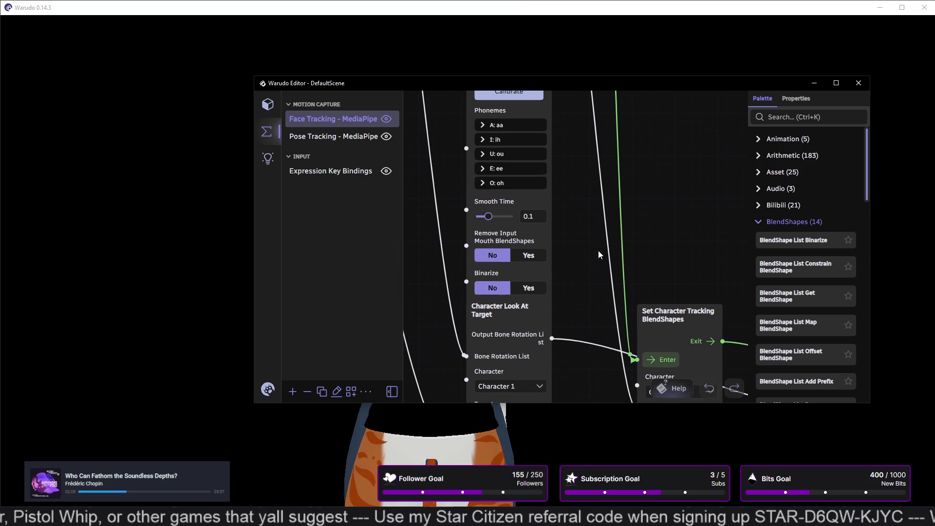
pyautogui.click(483, 183)
pyautogui.click(484, 183)
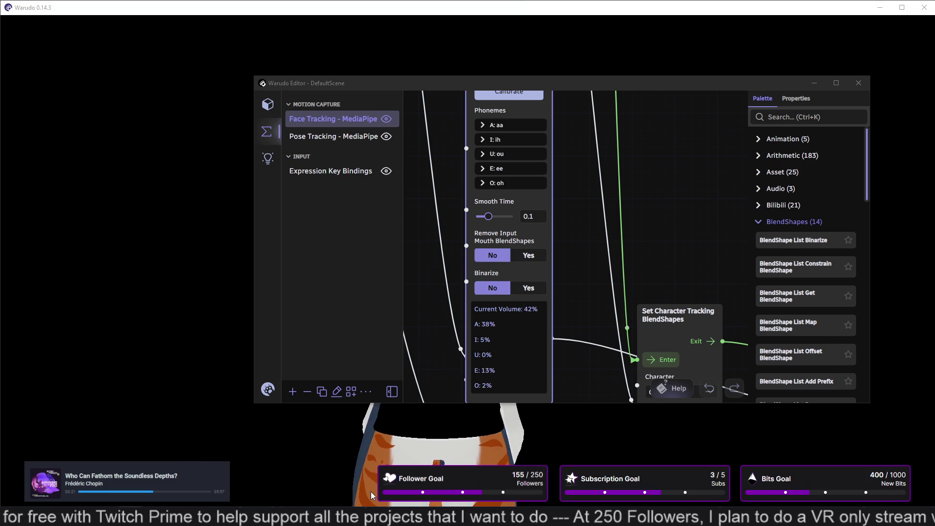
# - Watch the lip sync node's live Current Volume readout, then bring Blender's catBoi.blend forward
pyautogui.scroll(5, 785, 83)
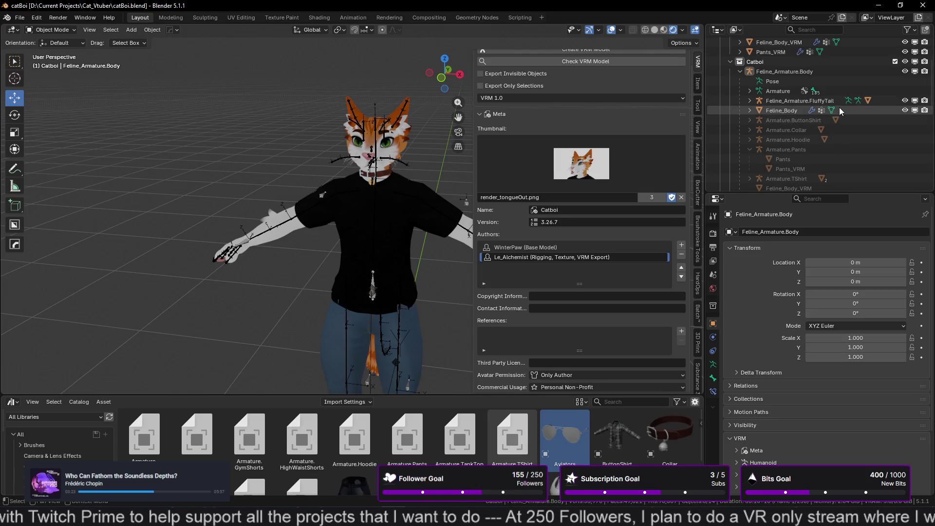
# - Select TShirt_VRM_Black and show its shape keys
pyautogui.click(786, 82)
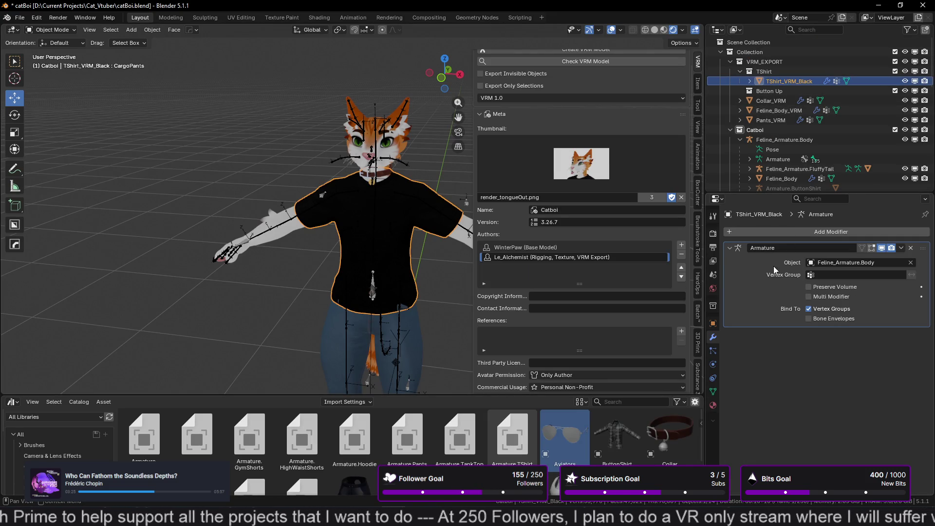
pyautogui.click(713, 393)
pyautogui.scroll(1, 780, 292)
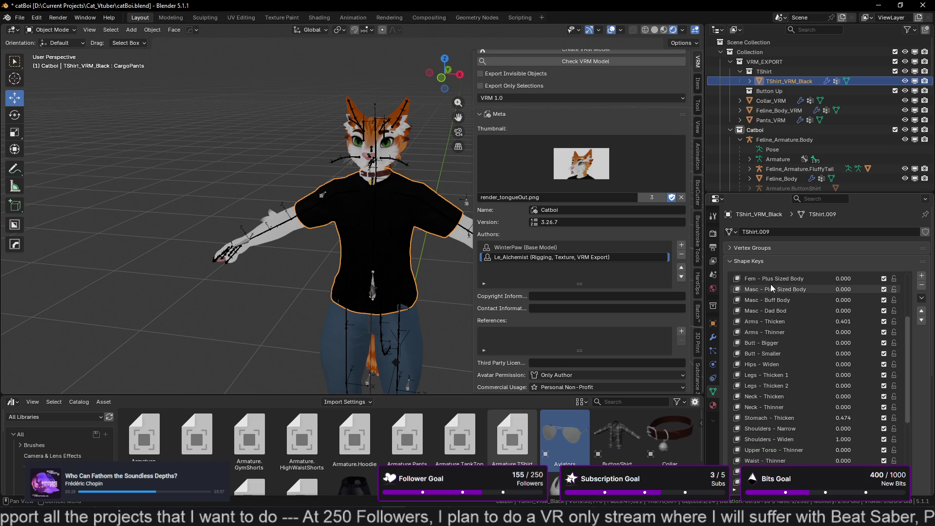
pyautogui.scroll(3, 782, 287)
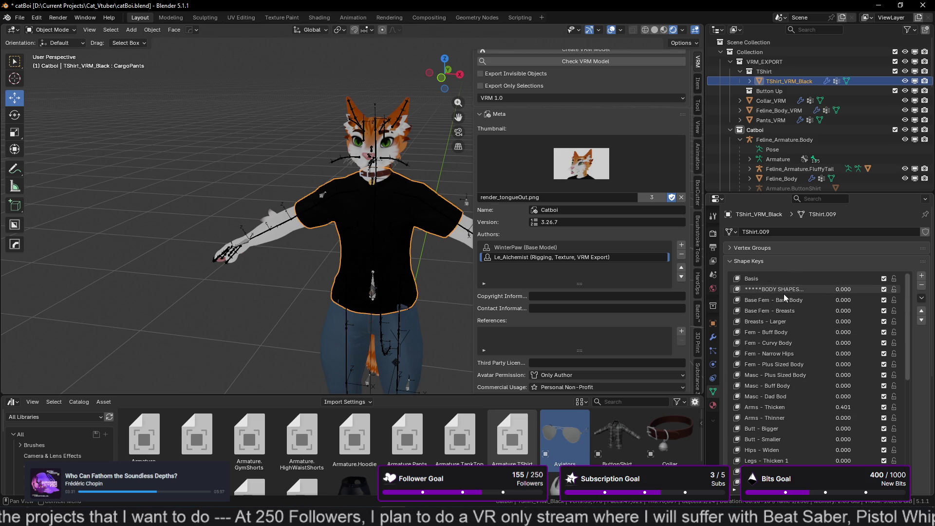
# - Apply the BODY SHAPES through Waist - Thinner shape keys to Basis
pyautogui.click(784, 291)
pyautogui.scroll(-13, 785, 312)
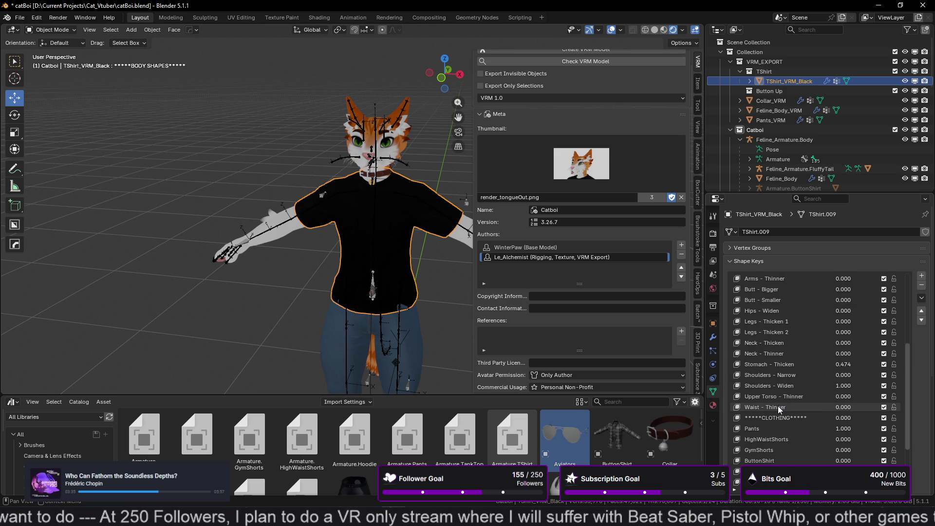
pyautogui.keyDown('shift'); pyautogui.click(779, 410); pyautogui.keyUp('shift')
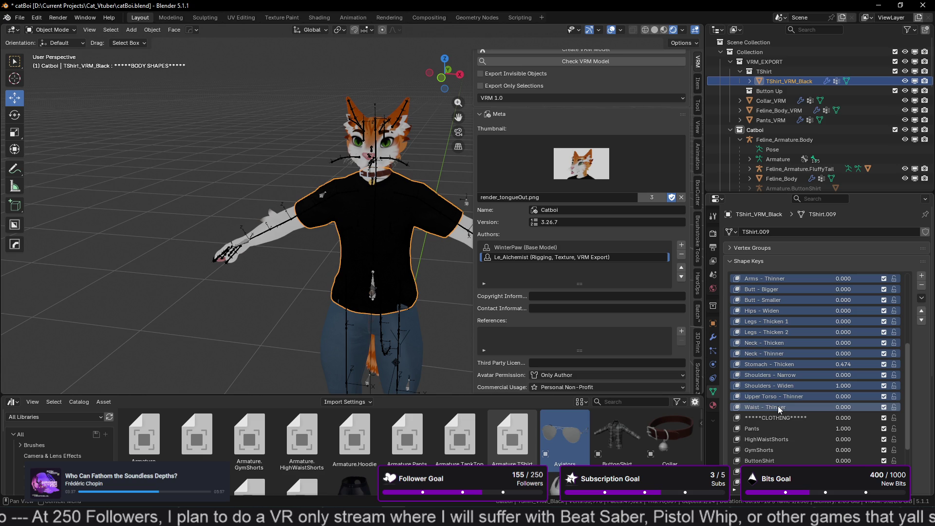
pyautogui.rightClick(778, 409)
pyautogui.click(769, 406)
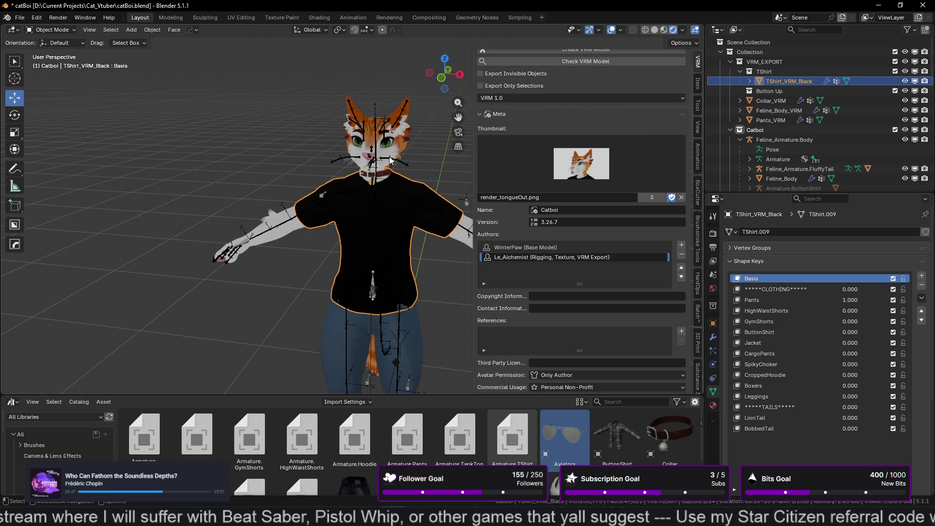
pyautogui.click(761, 141)
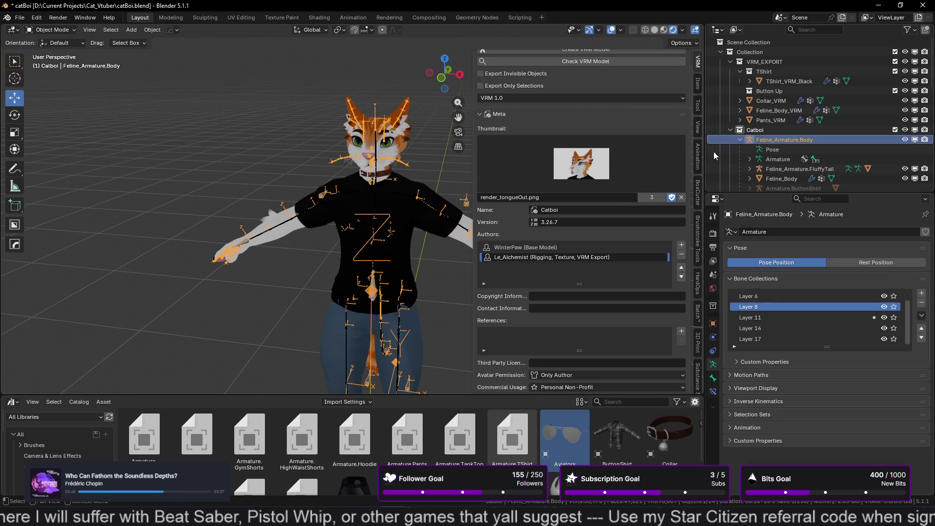
pyautogui.scroll(-15, 587, 282)
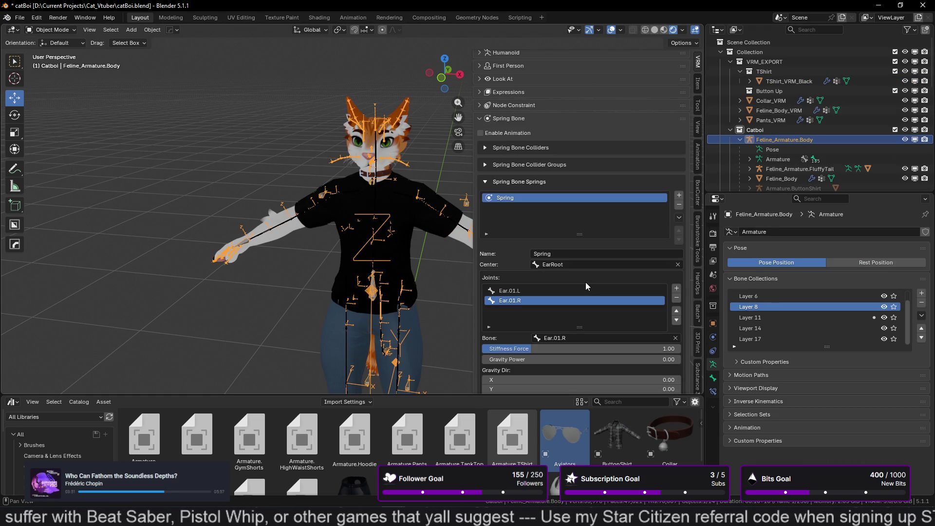
pyautogui.click(486, 182)
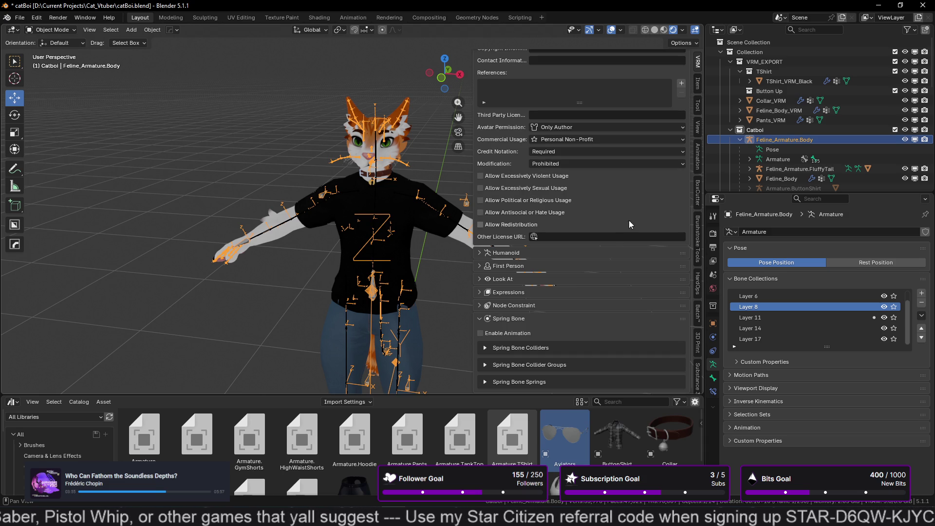
pyautogui.click(483, 320)
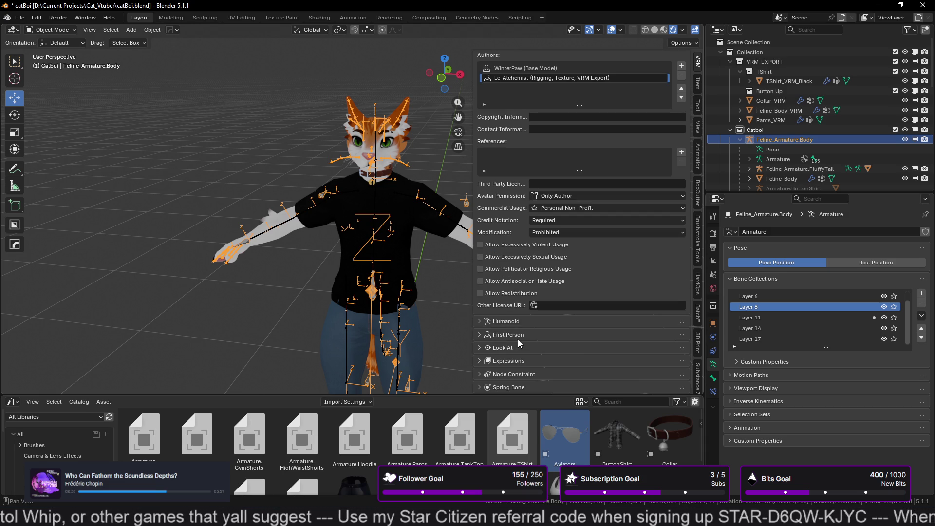
pyautogui.click(483, 324)
pyautogui.scroll(-5, 489, 318)
pyautogui.scroll(-10, 488, 319)
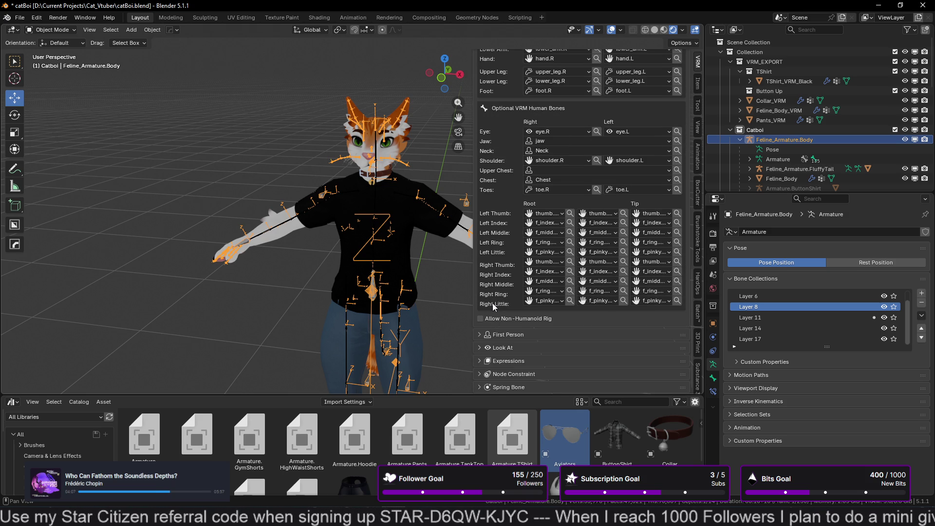
pyautogui.scroll(8, 494, 306)
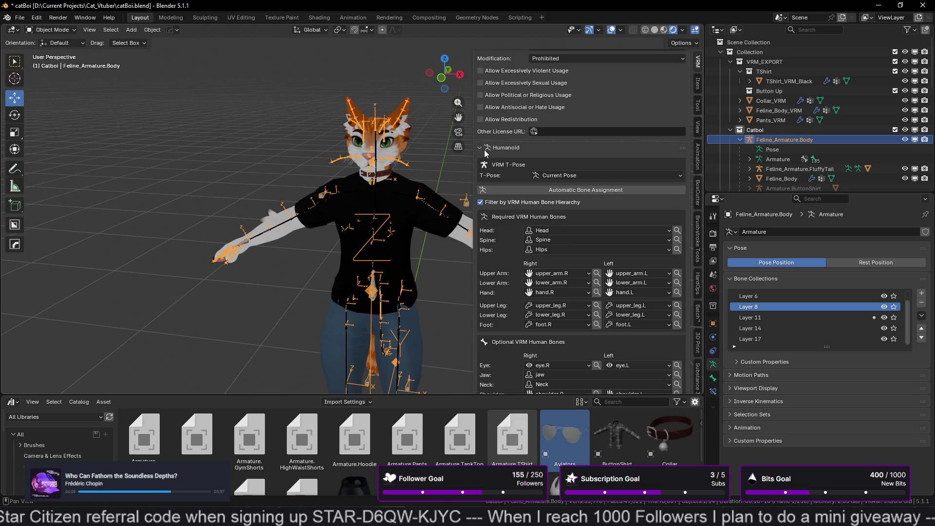
pyautogui.click(485, 148)
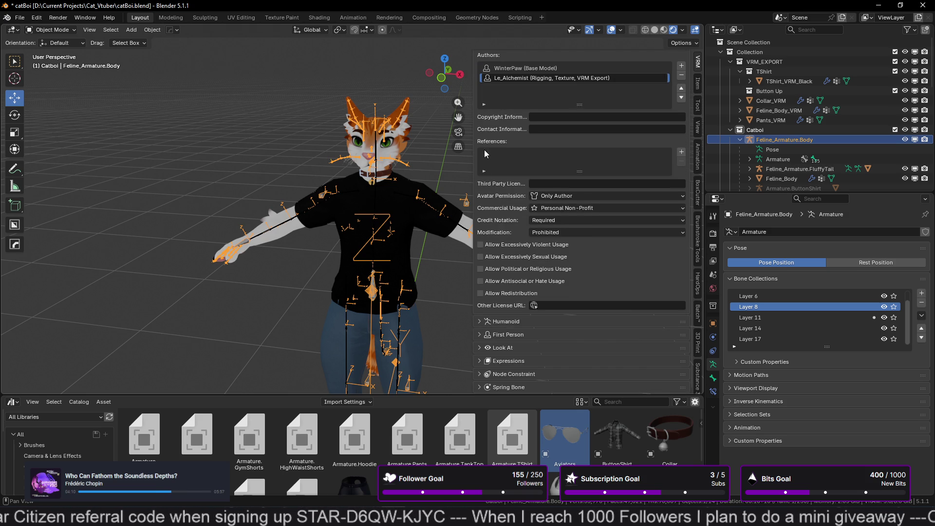
pyautogui.click(480, 361)
pyautogui.scroll(-3, 521, 341)
pyautogui.click(523, 359)
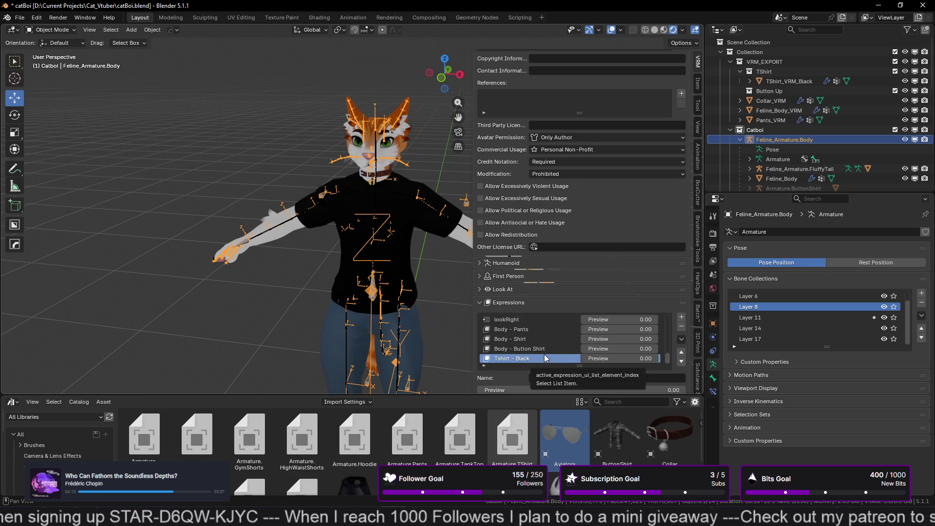
pyautogui.click(683, 328)
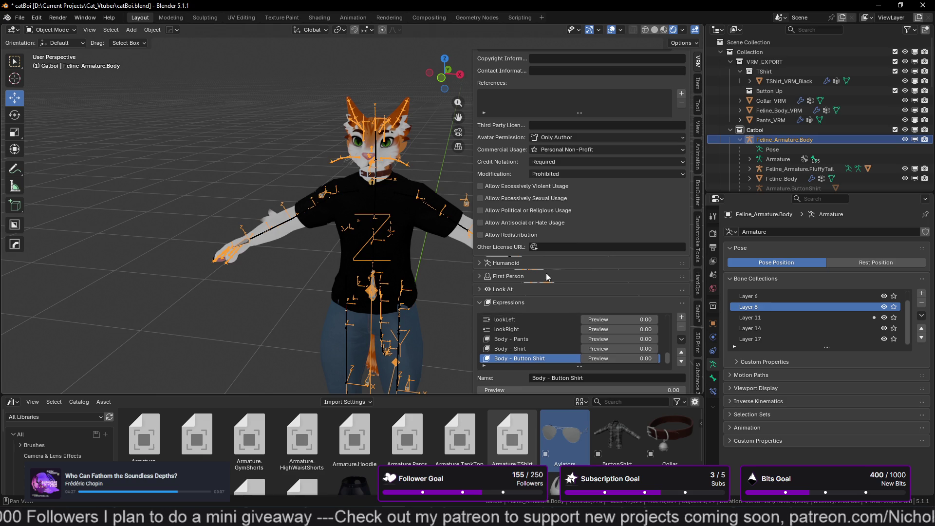
pyautogui.scroll(-8, 592, 186)
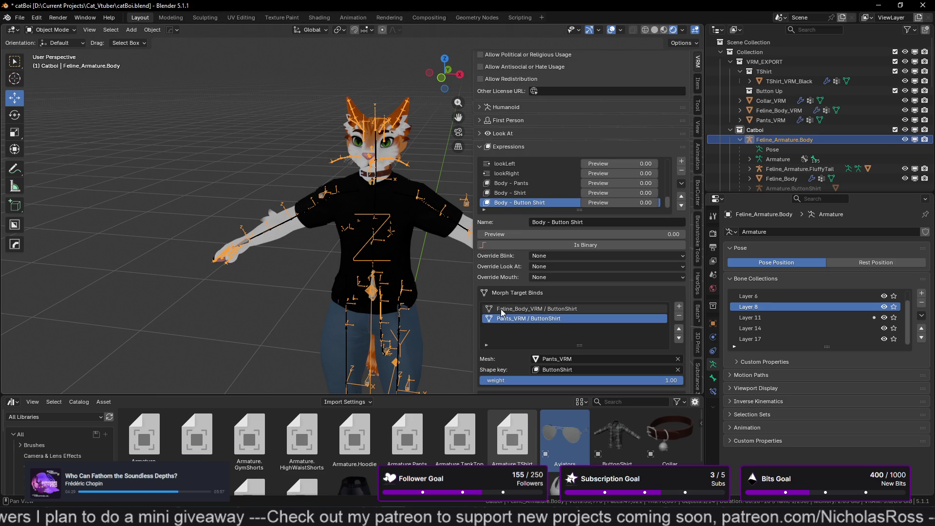
pyautogui.click(522, 184)
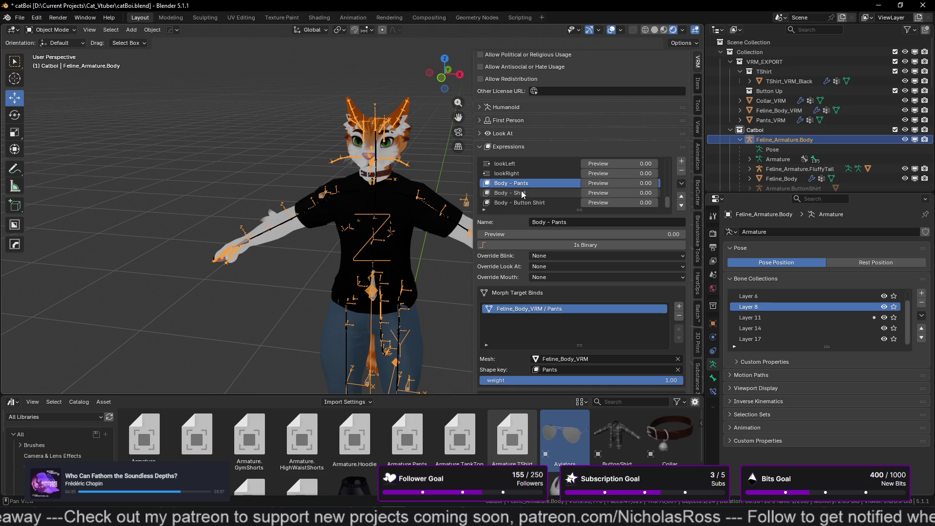
pyautogui.click(521, 194)
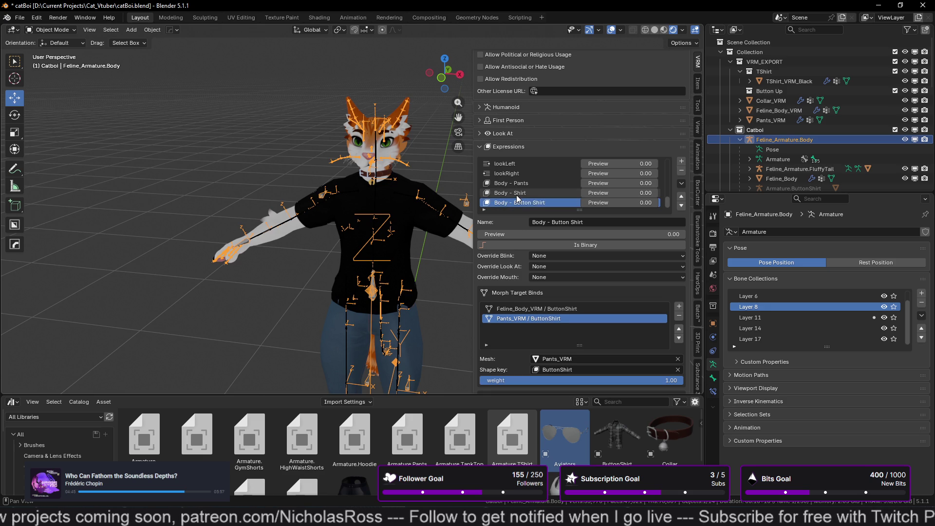
pyautogui.click(522, 186)
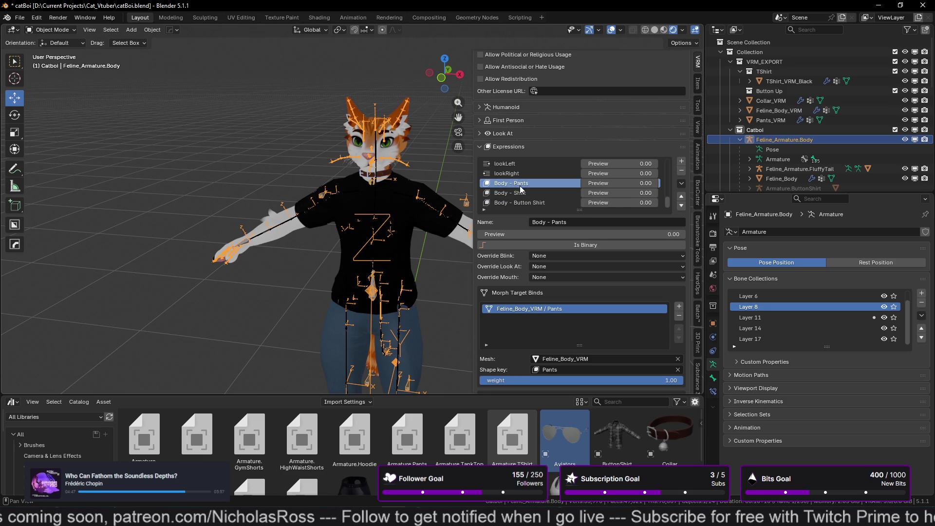
pyautogui.click(519, 193)
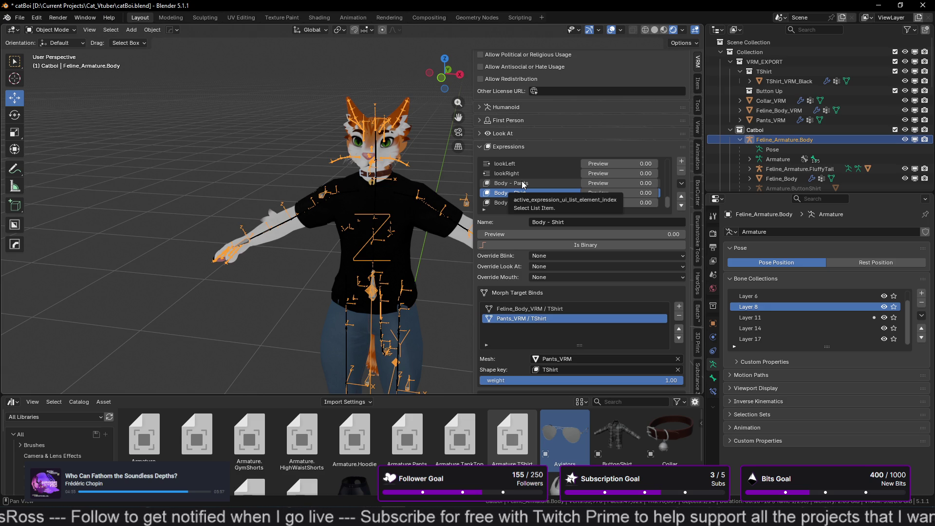
pyautogui.click(522, 184)
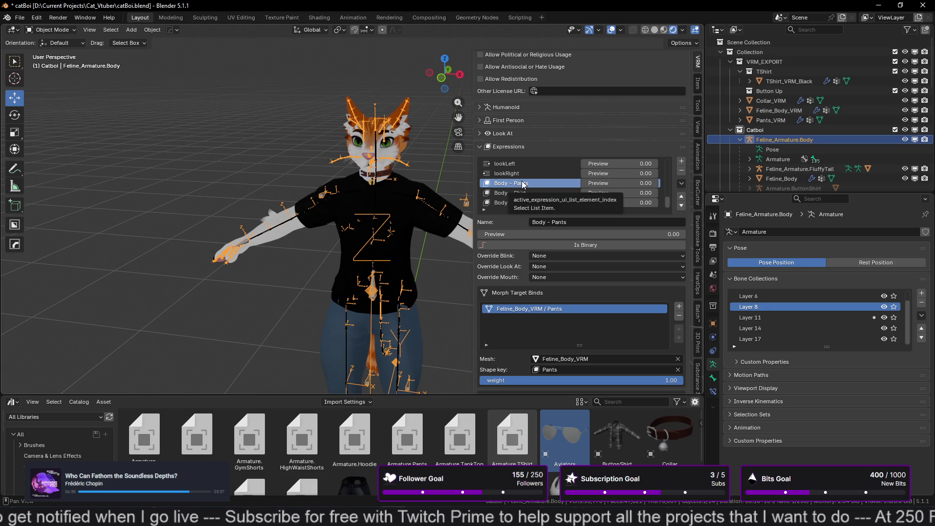
pyautogui.click(520, 192)
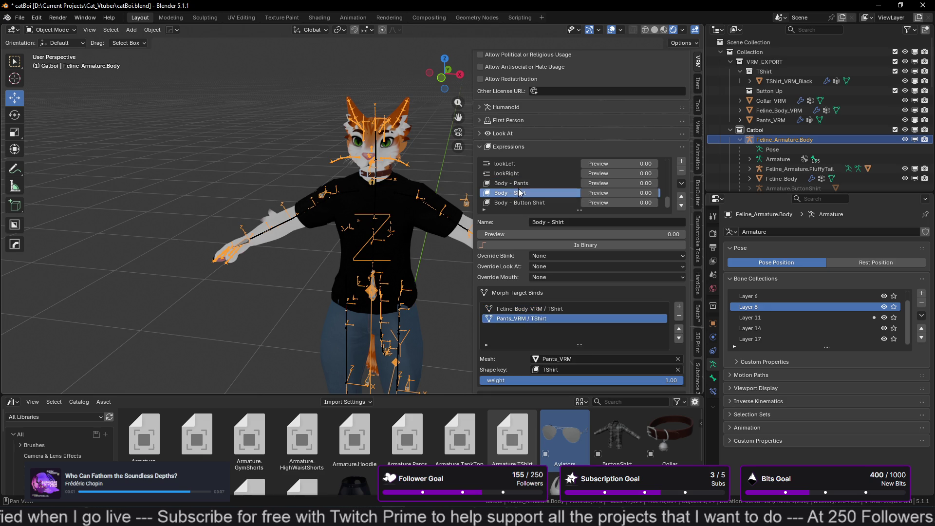
pyautogui.click(519, 185)
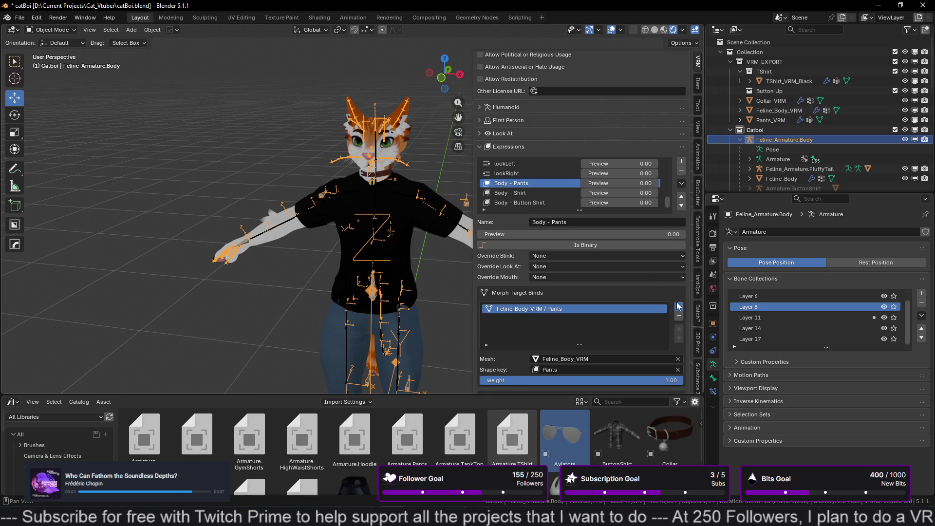
# - Bind TShirt_VRM_Black's Pants shape key to Body - Pants and preview it at full strength
pyautogui.click(678, 306)
pyautogui.click(558, 358)
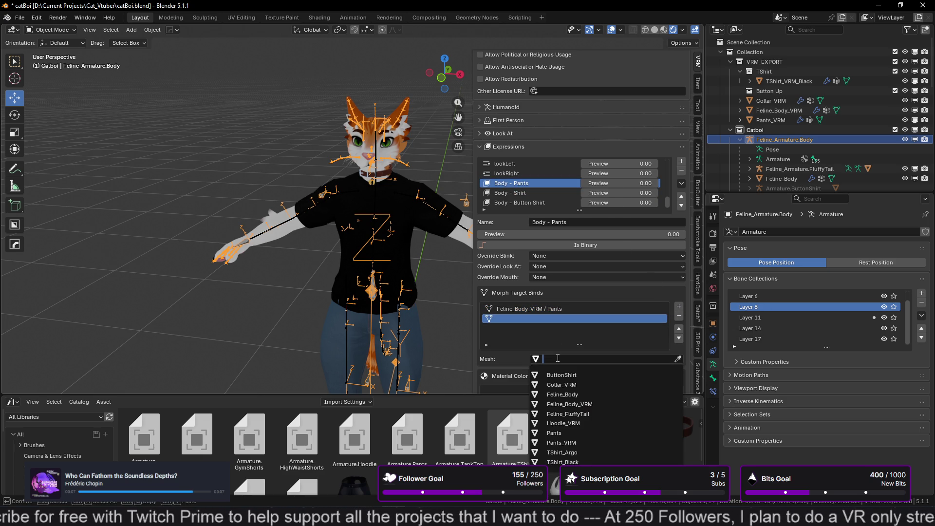
pyautogui.write('ts')
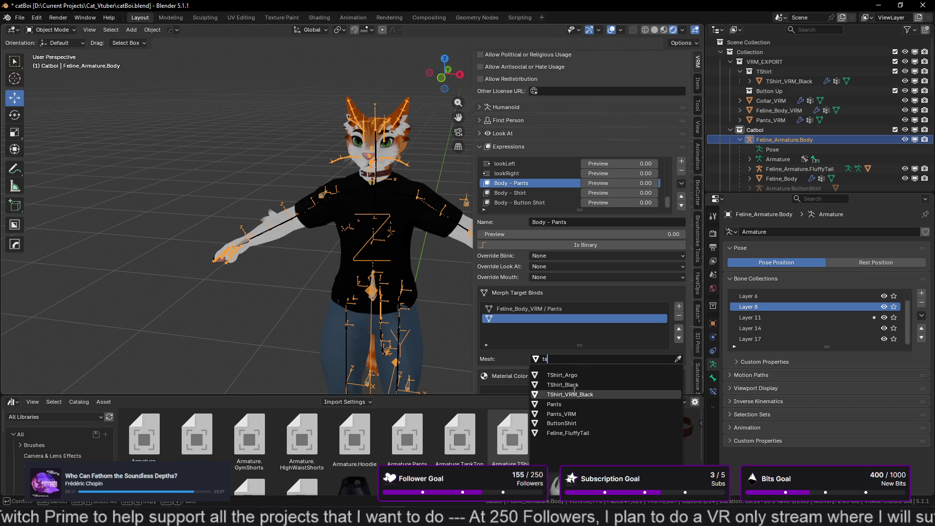
pyautogui.click(573, 395)
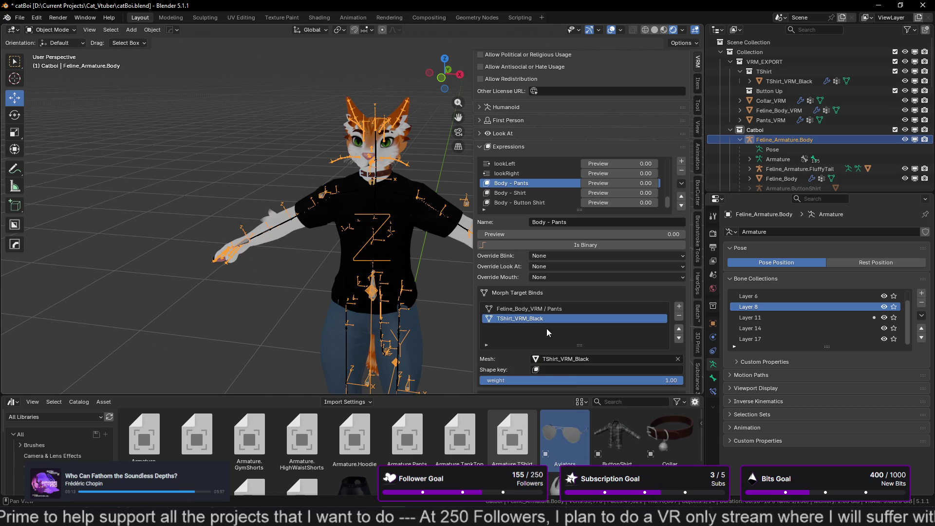
pyautogui.click(563, 369)
pyautogui.write('pant')
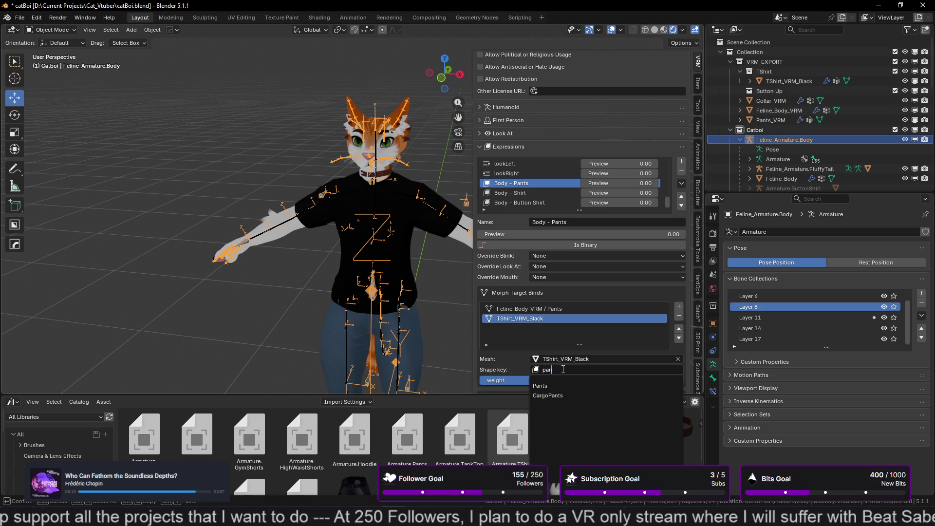
pyautogui.click(545, 387)
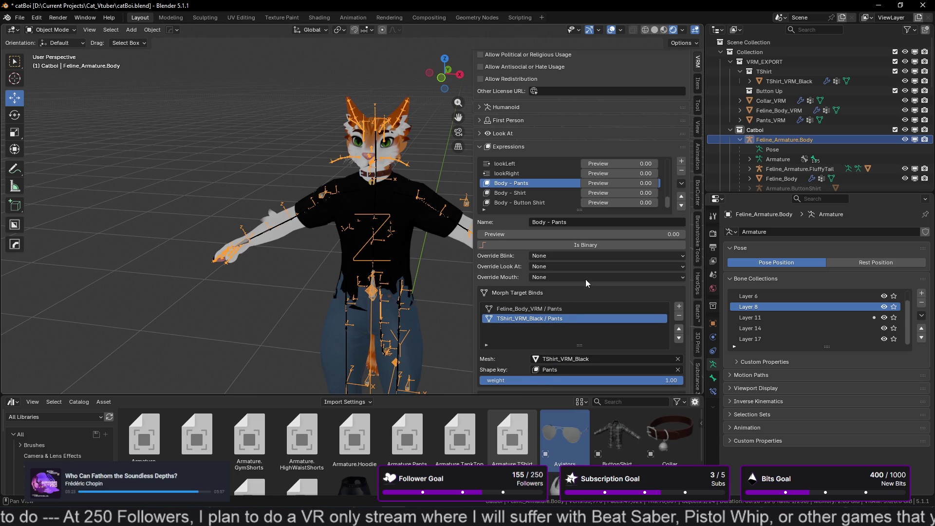
pyautogui.moveTo(604, 183)
pyautogui.mouseDown()
pyautogui.moveTo(682, 183)
pyautogui.moveTo(580, 188)
pyautogui.mouseUp()
pyautogui.click(512, 203)
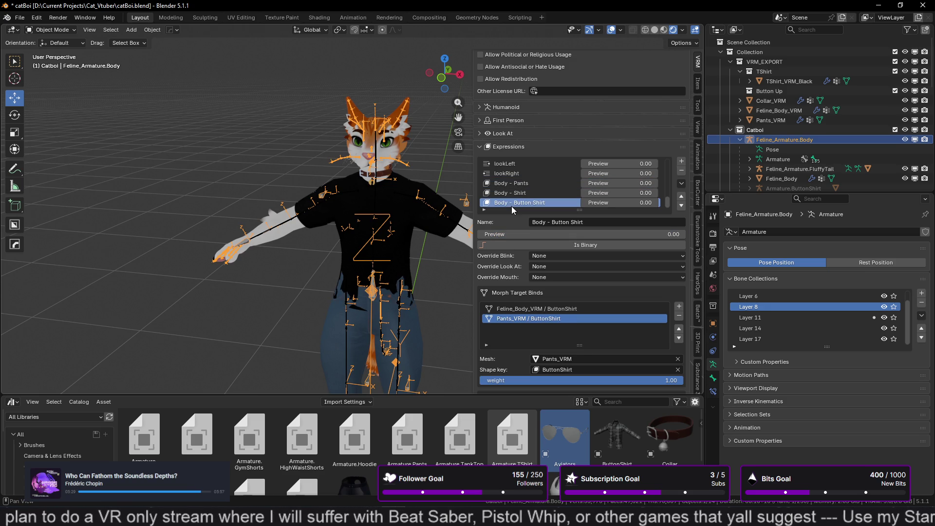
# - Bind TShirt_VRM_Black's ButtonShirt shape key to Body - Button Shirt and test the preview
pyautogui.click(679, 306)
pyautogui.click(575, 358)
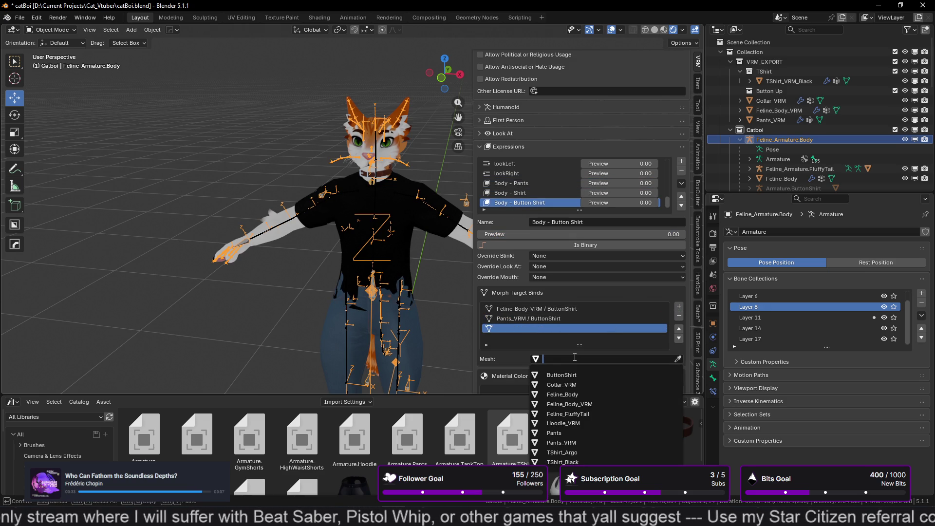
pyautogui.write('tsh')
pyautogui.press('Down')
pyautogui.press('Down')
pyautogui.press('Down')
pyautogui.press('Return')
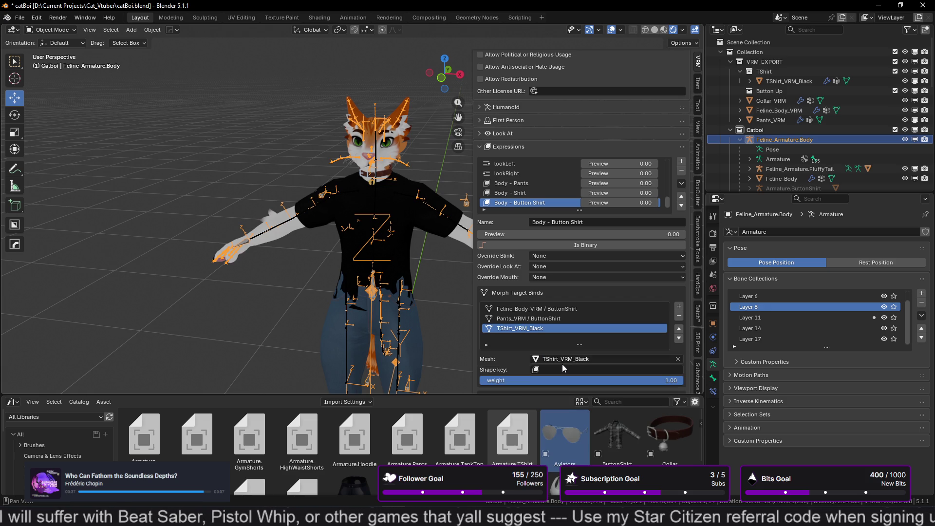
pyautogui.click(558, 369)
pyautogui.write('but')
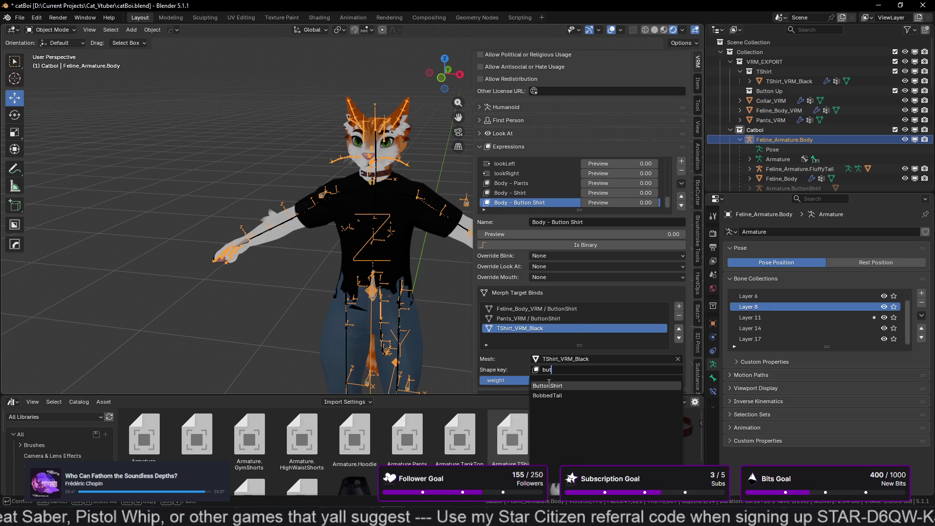
pyautogui.click(548, 385)
pyautogui.moveTo(615, 203); pyautogui.dragTo(655, 203)
pyautogui.press('Escape')
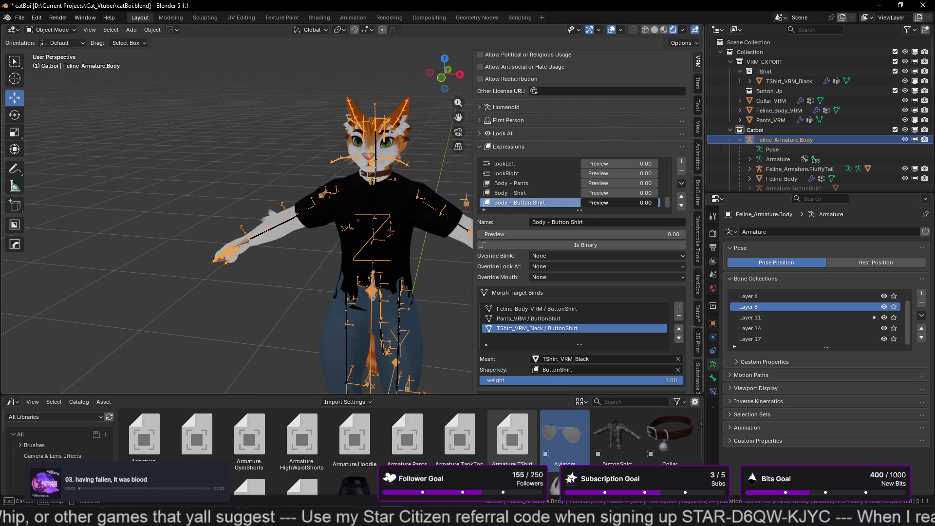
# - Deselect the armature and save catBoi.blend
pyautogui.click(285, 284)
pyautogui.hotkey('ctrl', 's')
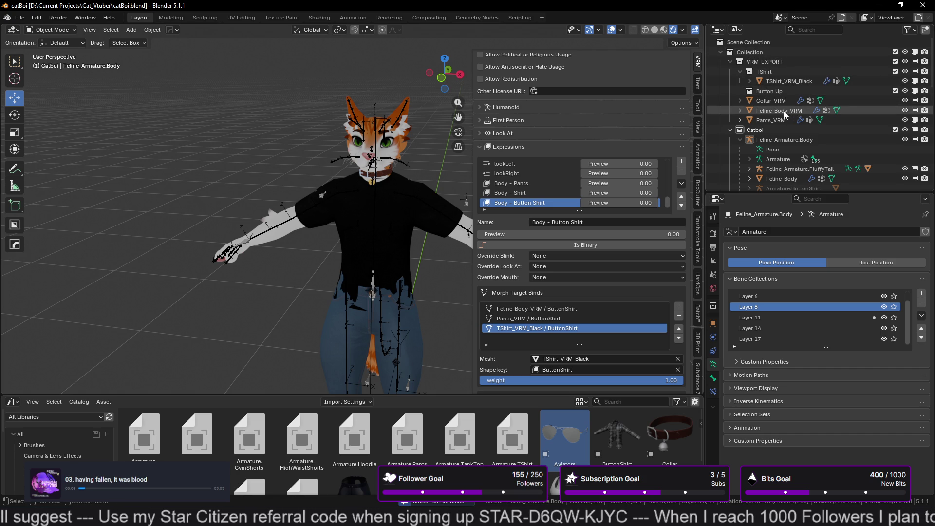
pyautogui.click(779, 120)
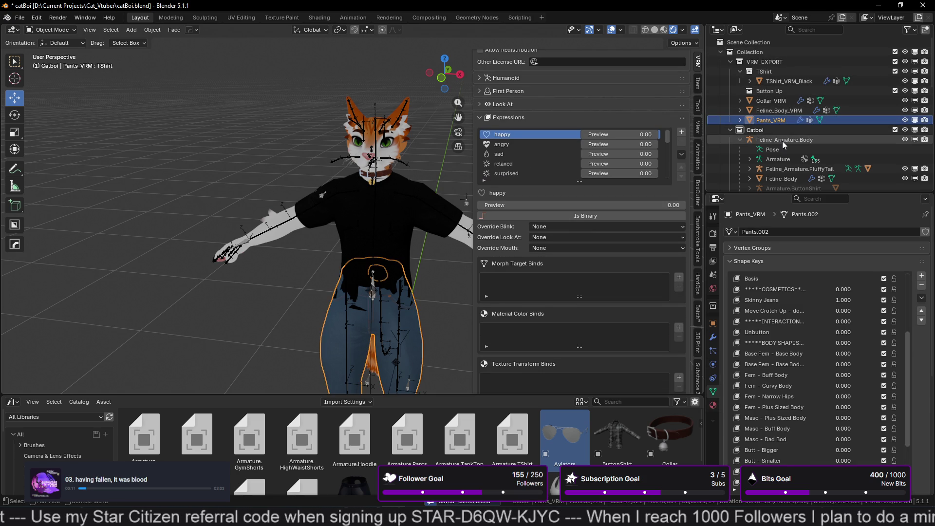
# - Select Feline_Armature.Body and review its parenting options without applying any
pyautogui.click(783, 141)
pyautogui.rightClick(783, 142)
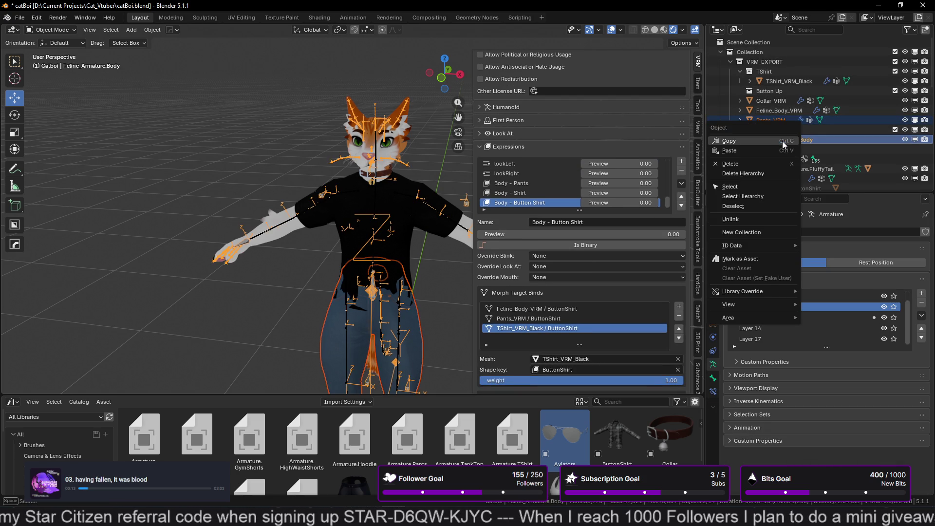
pyautogui.rightClick(269, 123)
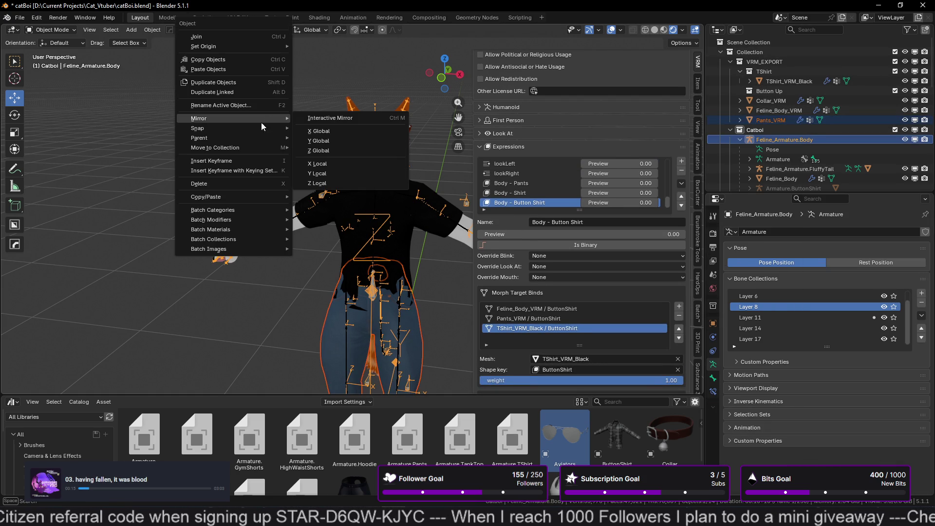
pyautogui.rightClick(94, 194)
pyautogui.moveTo(179, 147)
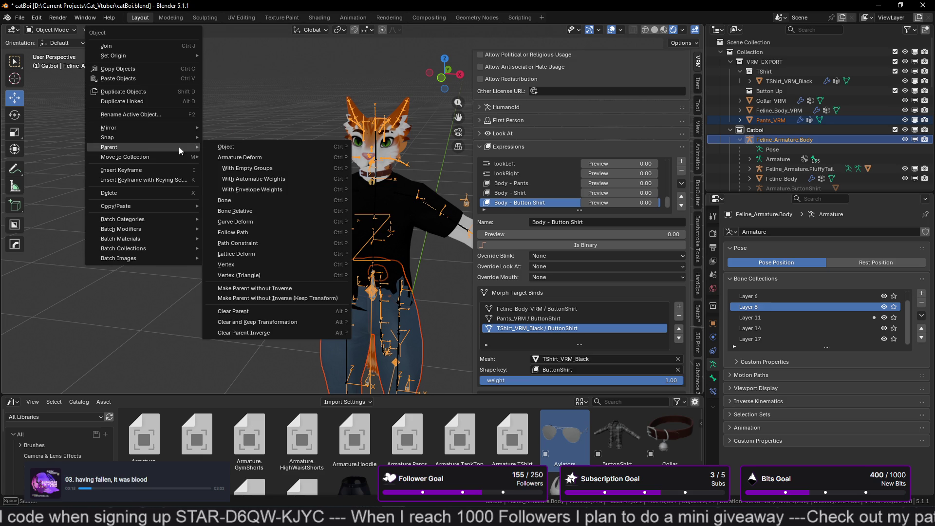
pyautogui.click(231, 147)
# - Set Pants_VRM's Armature modifier Object to Feline_Armature.Body, then select Collar_VRM
pyautogui.click(764, 120)
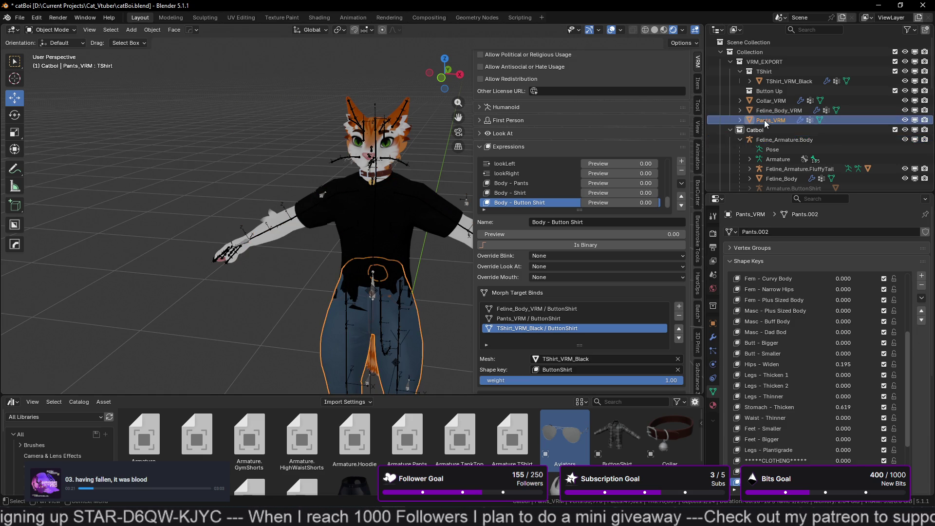
pyautogui.click(714, 337)
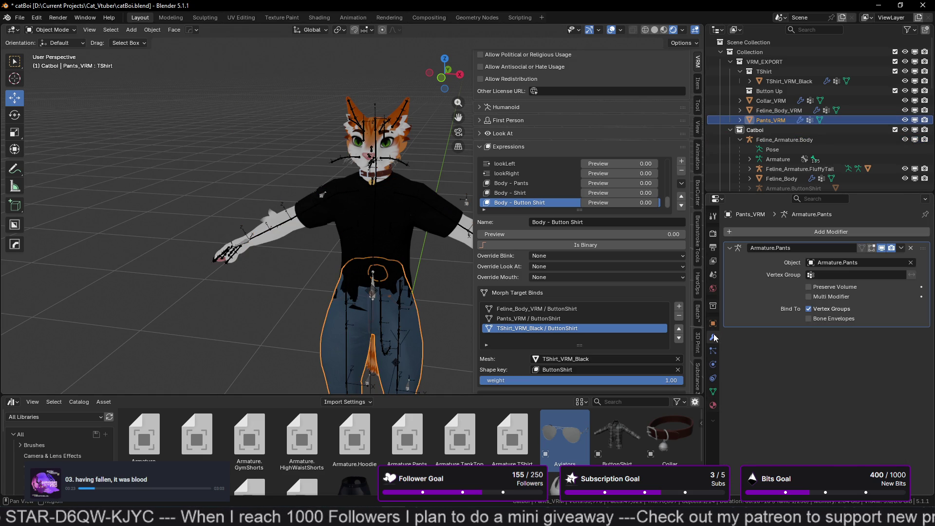
pyautogui.click(858, 263)
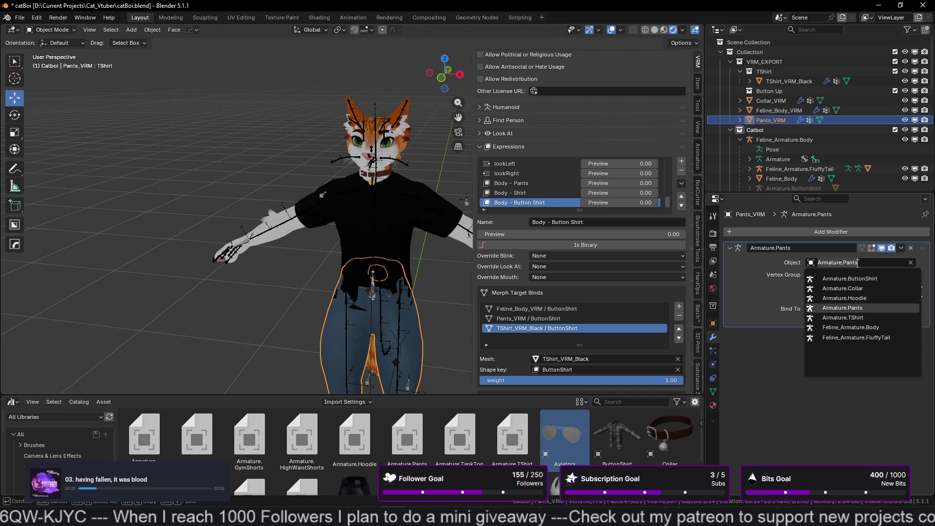
pyautogui.write('fe')
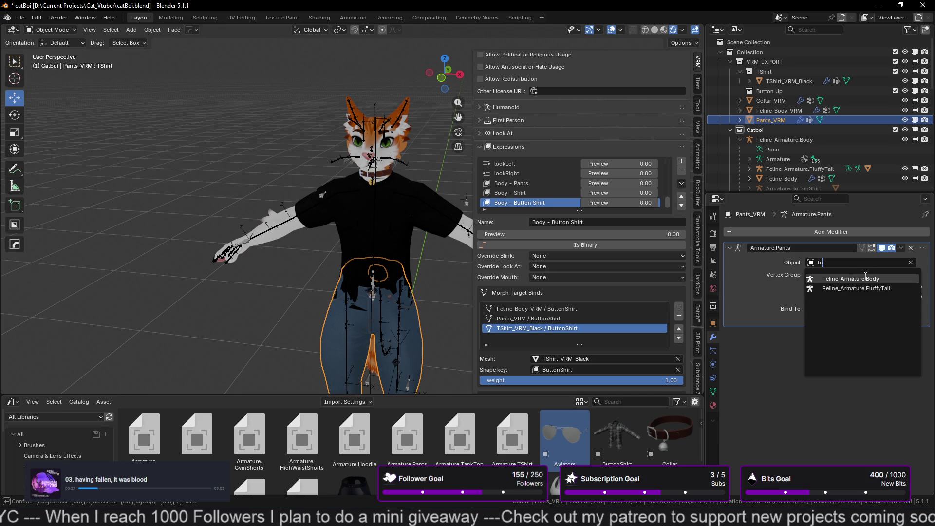
pyautogui.click(864, 276)
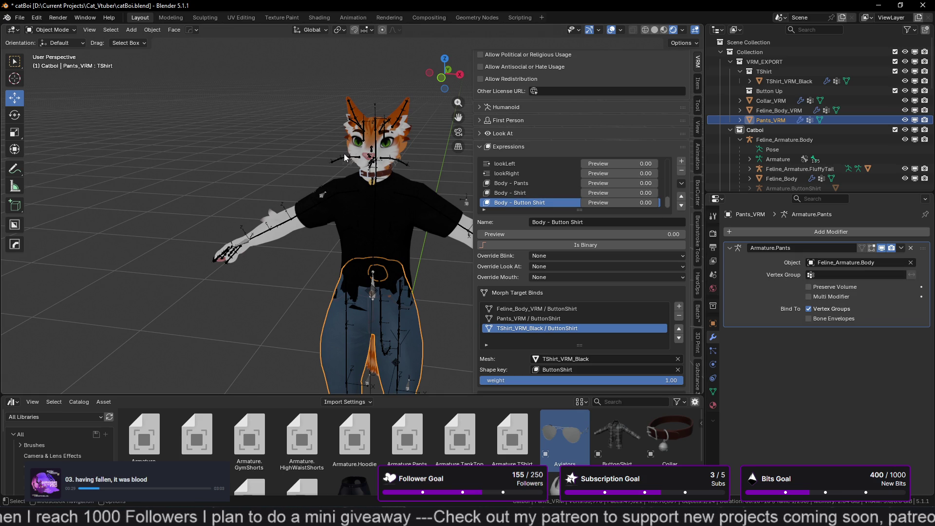
pyautogui.click(238, 143)
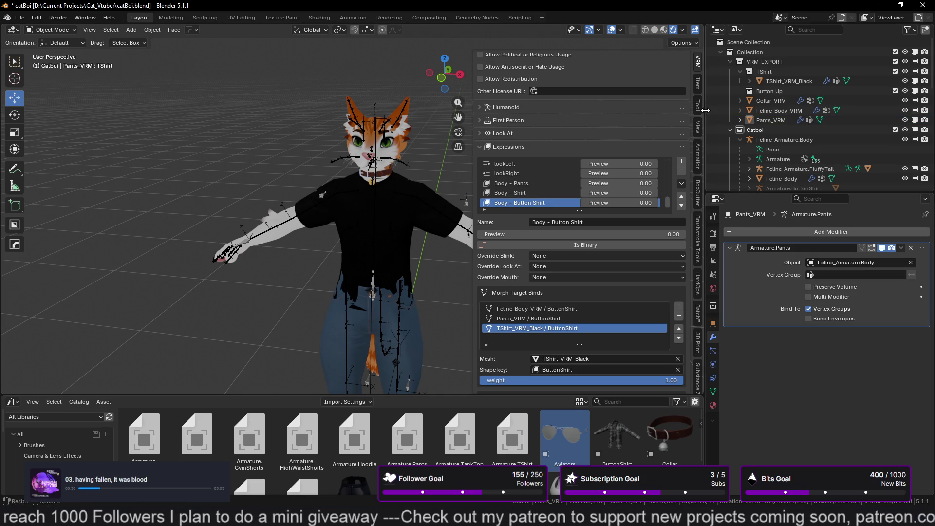
pyautogui.click(779, 105)
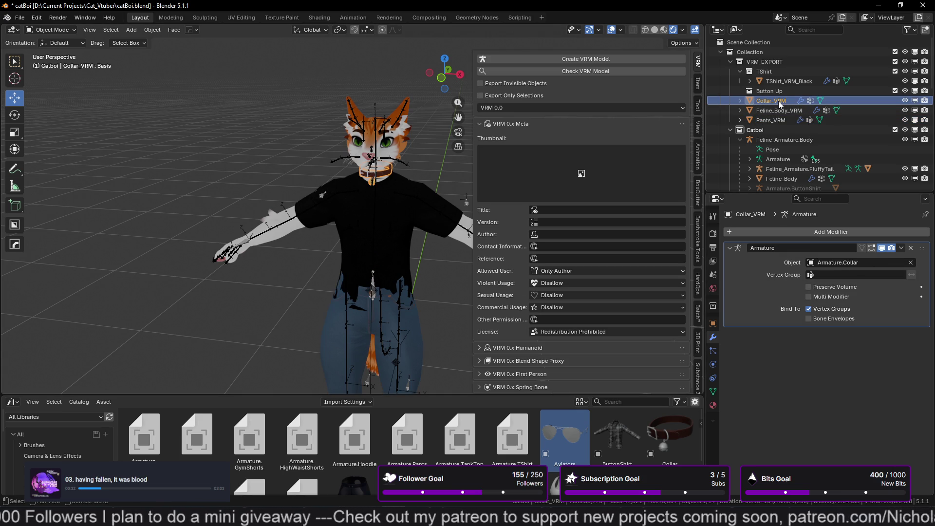
# - Parent Collar_VRM to Feline_Armature.Body
pyautogui.keyDown('ctrl'); pyautogui.click(780, 139); pyautogui.keyUp('ctrl')
pyautogui.rightClick(125, 127)
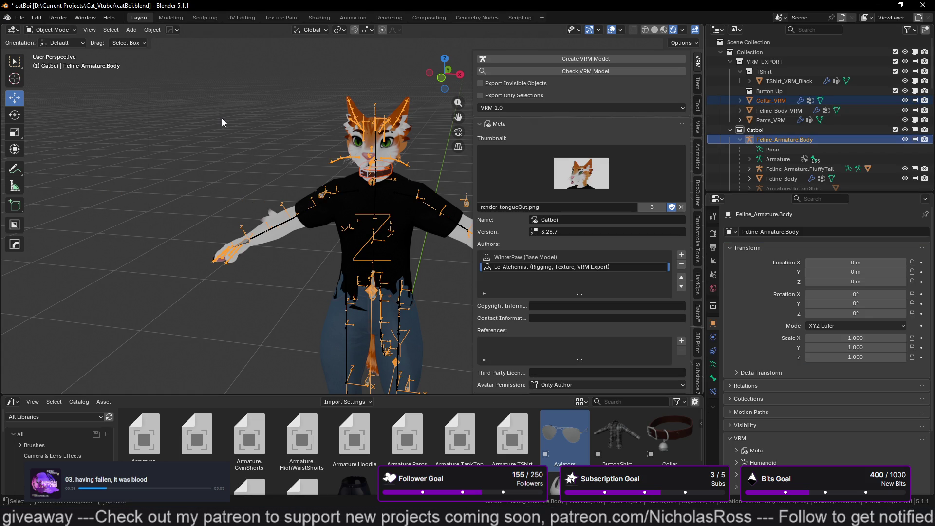
pyautogui.rightClick(221, 118)
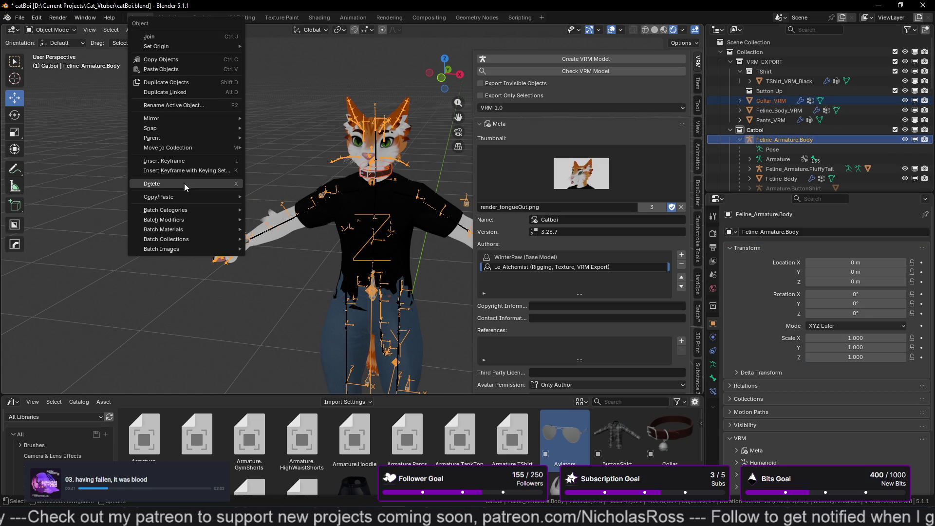
pyautogui.moveTo(169, 141)
pyautogui.click(302, 138)
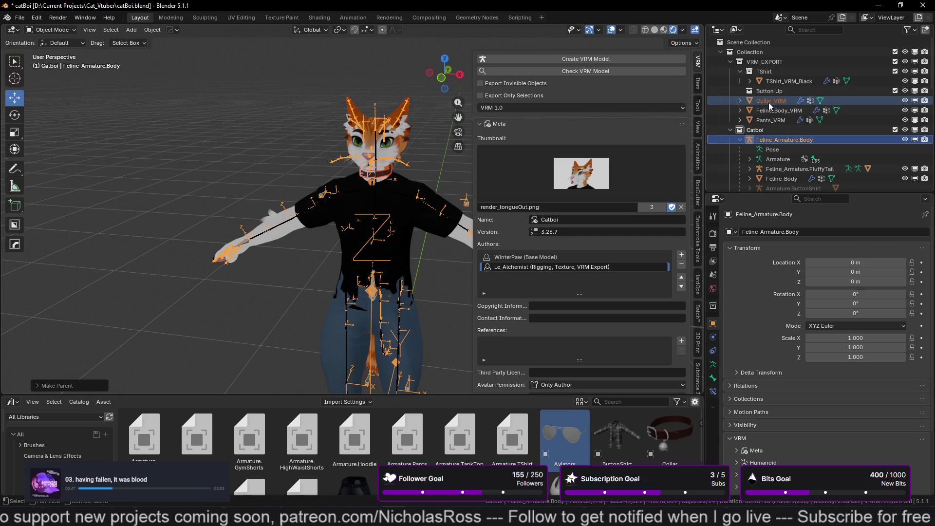
# - Switch Collar_VRM's Armature modifier Object from Armature.Collar to Feline_Armature.Body
pyautogui.click(801, 101)
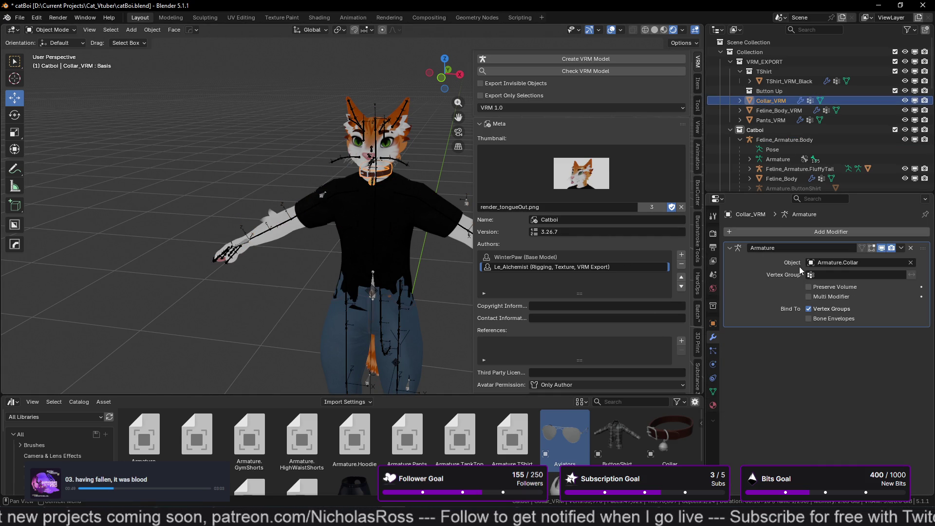
pyautogui.click(848, 264)
pyautogui.write('feline')
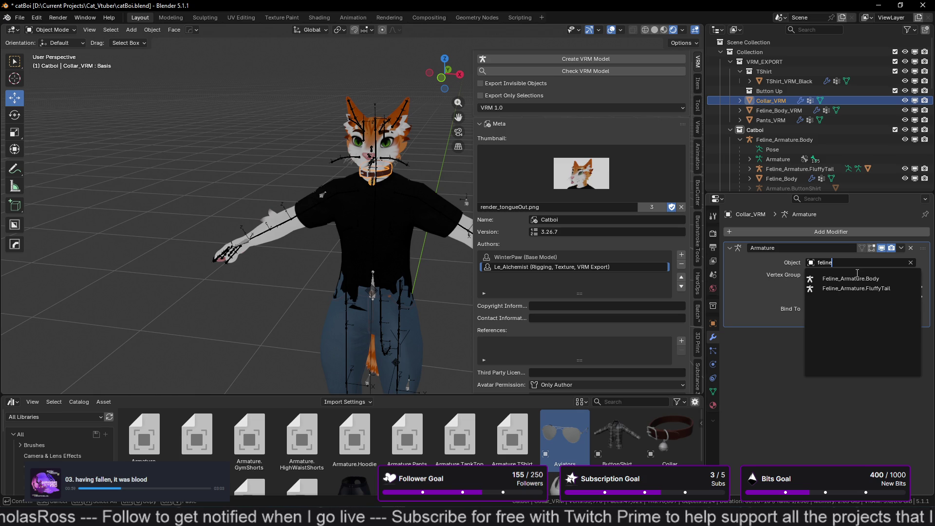
pyautogui.click(857, 279)
pyautogui.click(132, 180)
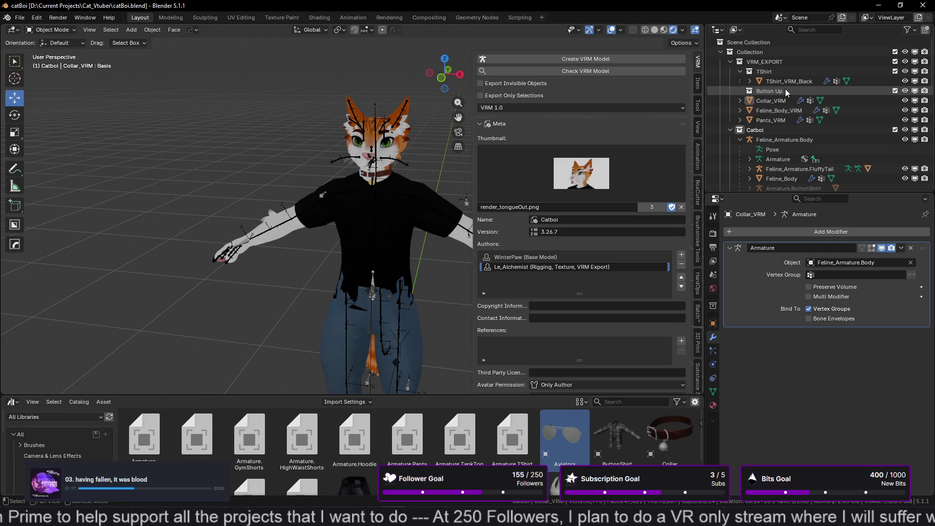
pyautogui.click(776, 102)
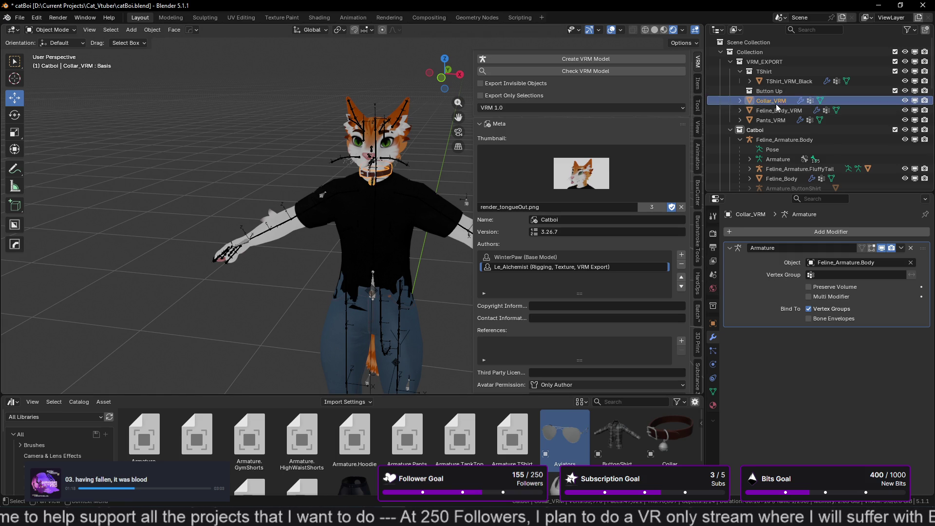
# - Select Pants_VRM and show its Object Data properties with the shape key list
pyautogui.click(713, 406)
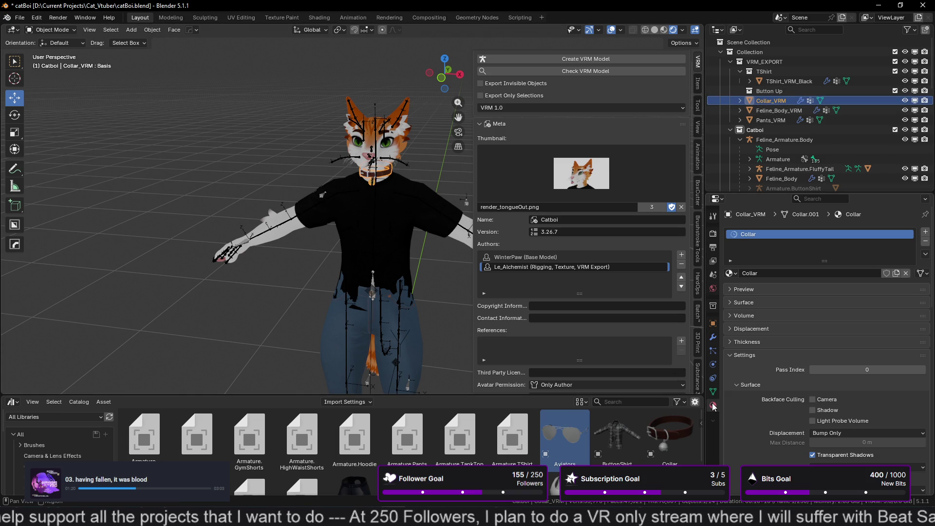
pyautogui.click(777, 111)
pyautogui.click(776, 121)
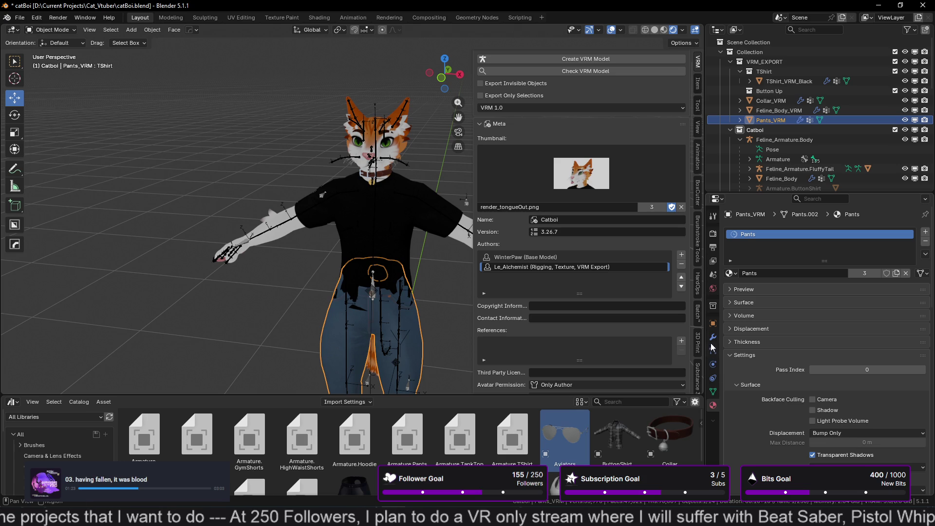
pyautogui.click(713, 392)
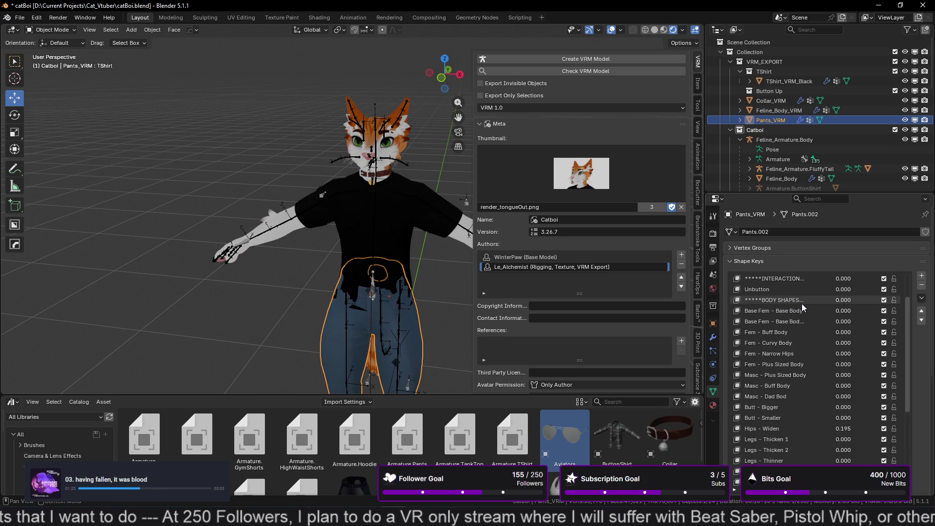
# - Select the Pants_VRM shape keys from COSMETICS down to Legs - Plantigrade
pyautogui.click(785, 290)
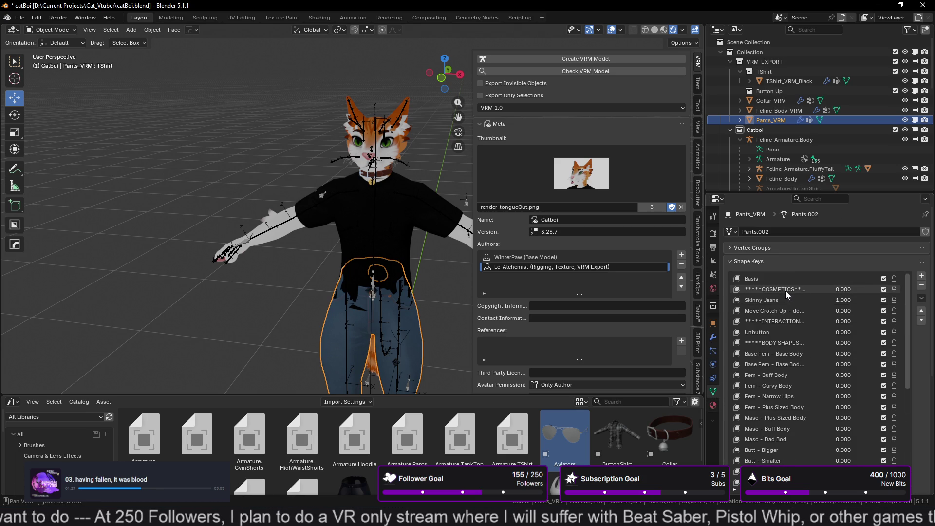
pyautogui.click(785, 291)
pyautogui.scroll(-3, 790, 292)
pyautogui.scroll(-5, 791, 292)
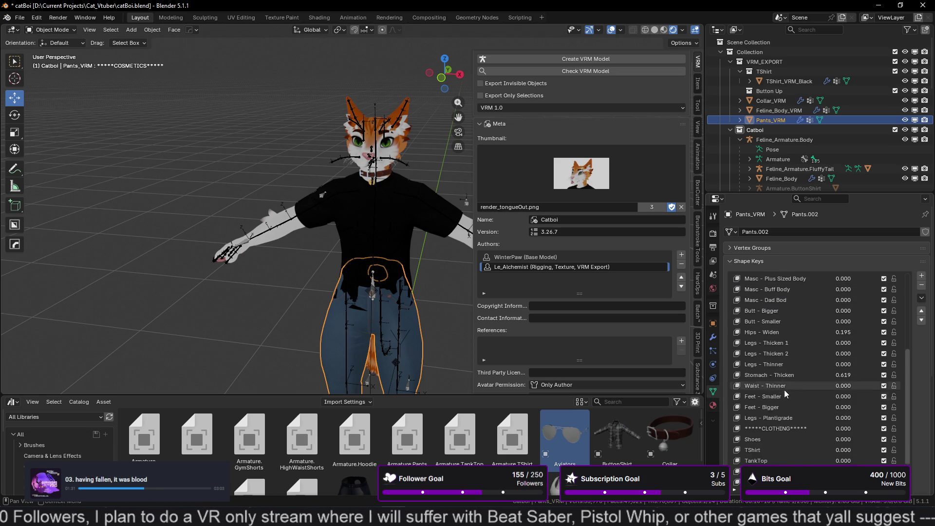
pyautogui.scroll(-1, 785, 394)
pyautogui.keyDown('shift'); pyautogui.click(789, 372); pyautogui.keyUp('shift')
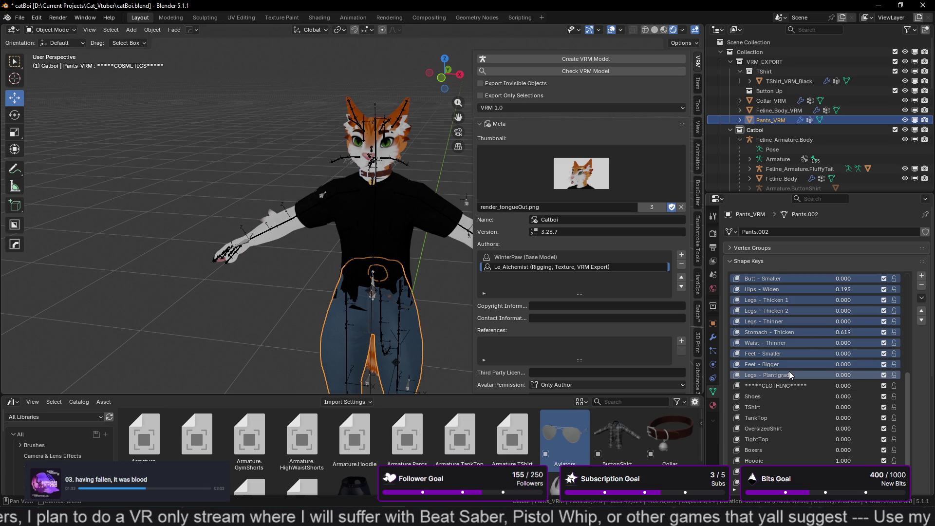
# - Apply the selected body-shape keys to Basis on Pants_VRM, then deselect the mesh
pyautogui.rightClick(789, 372)
pyautogui.click(775, 373)
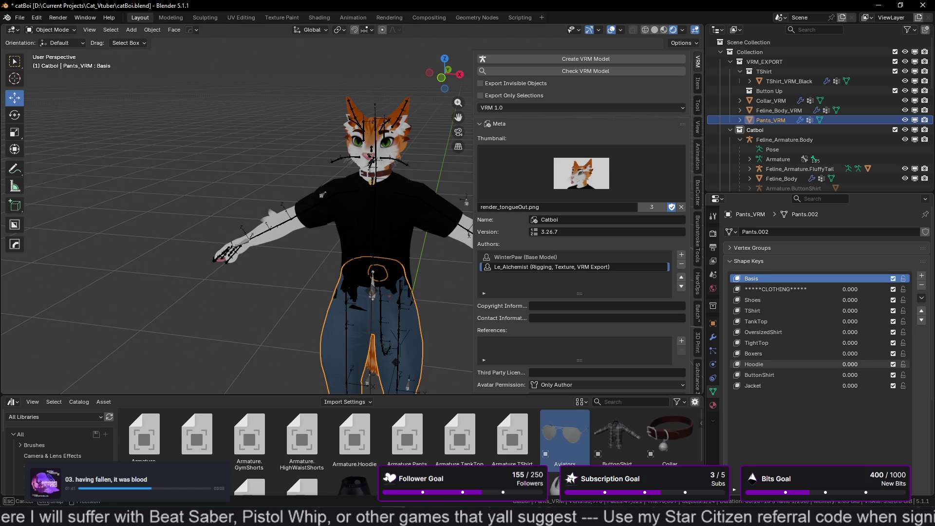
pyautogui.click(206, 308)
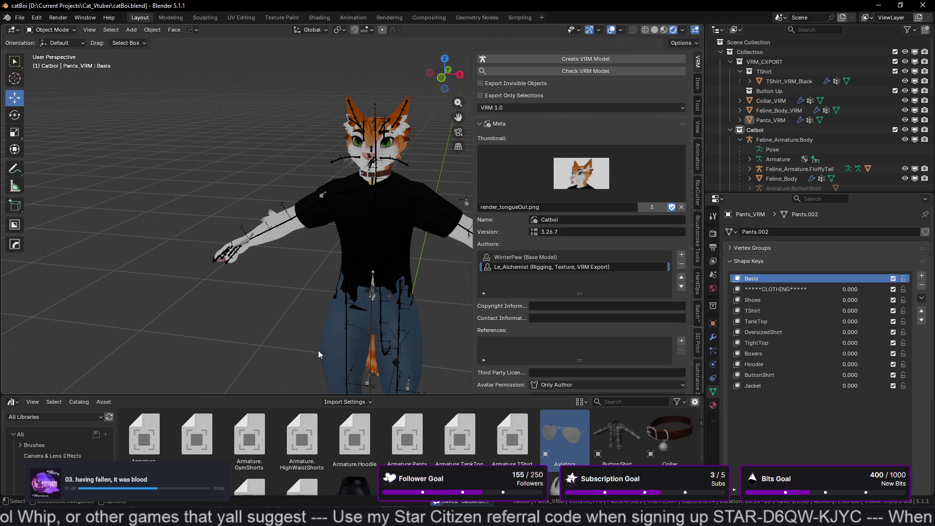
# - Export the avatar as VRM with Feline_Armature.Body, overwriting catBoi.vrm in Cat_Vtuber
pyautogui.click(20, 17)
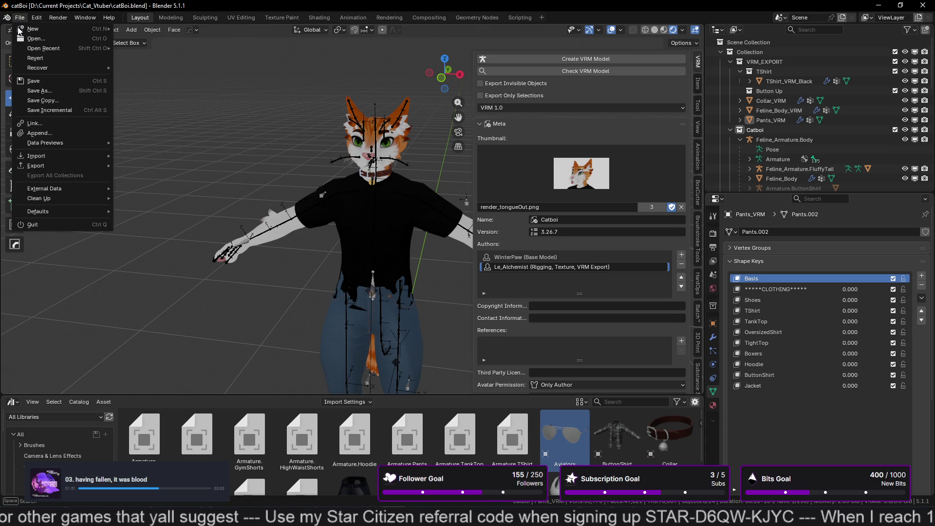
pyautogui.moveTo(52, 164)
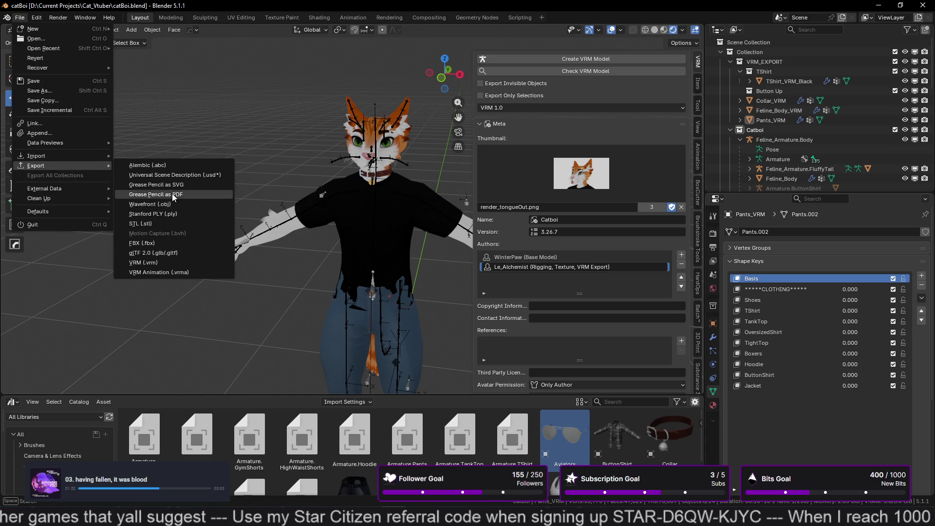
pyautogui.click(162, 263)
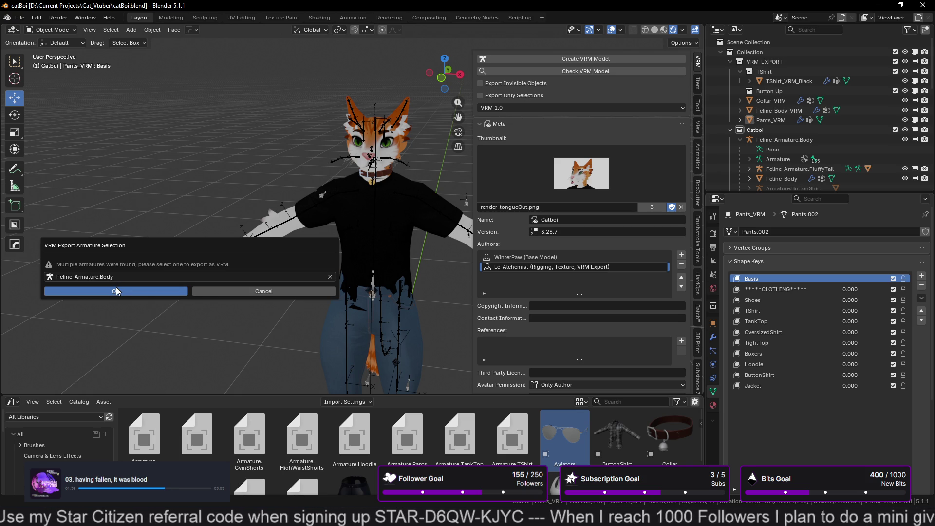
pyautogui.press('Return')
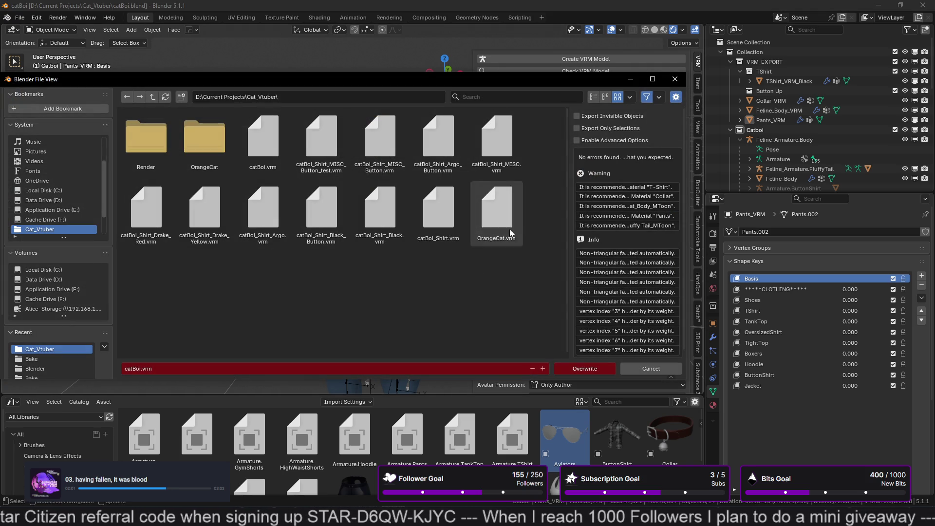
pyautogui.click(286, 161)
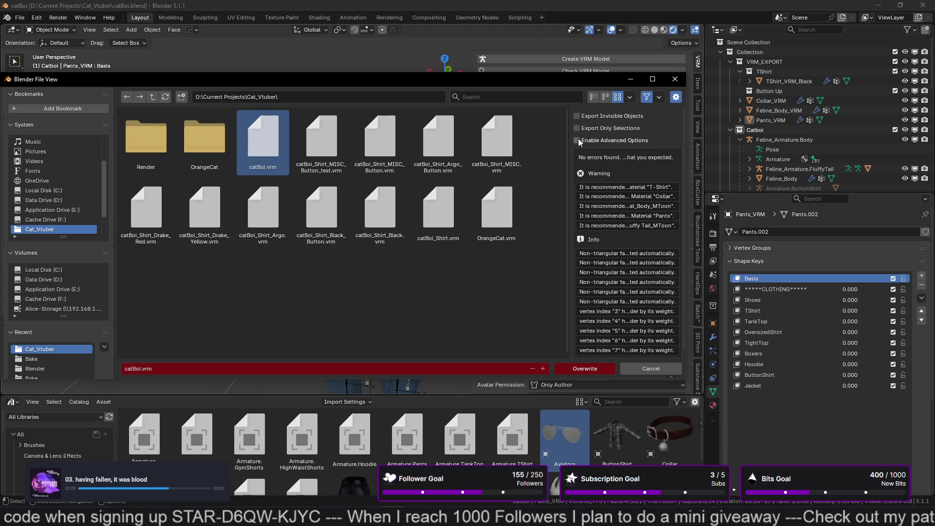
pyautogui.click(578, 141)
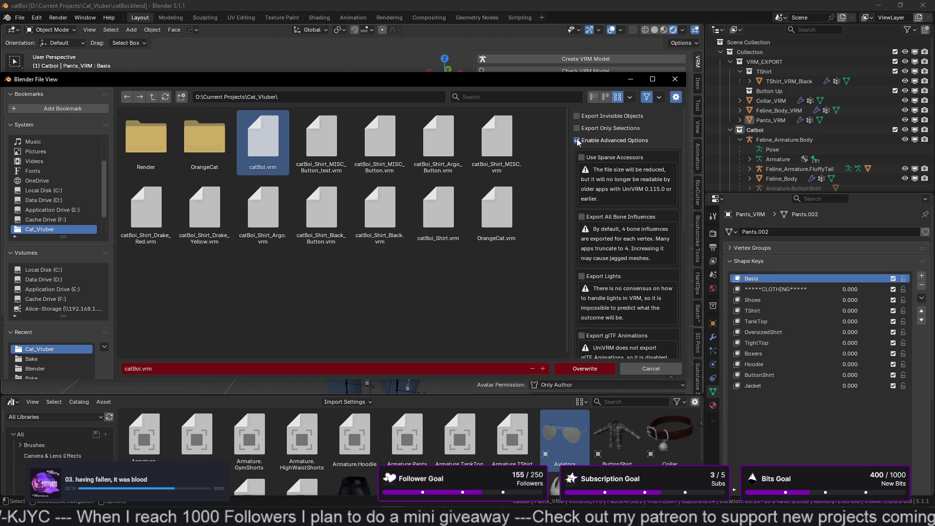
pyautogui.click(577, 141)
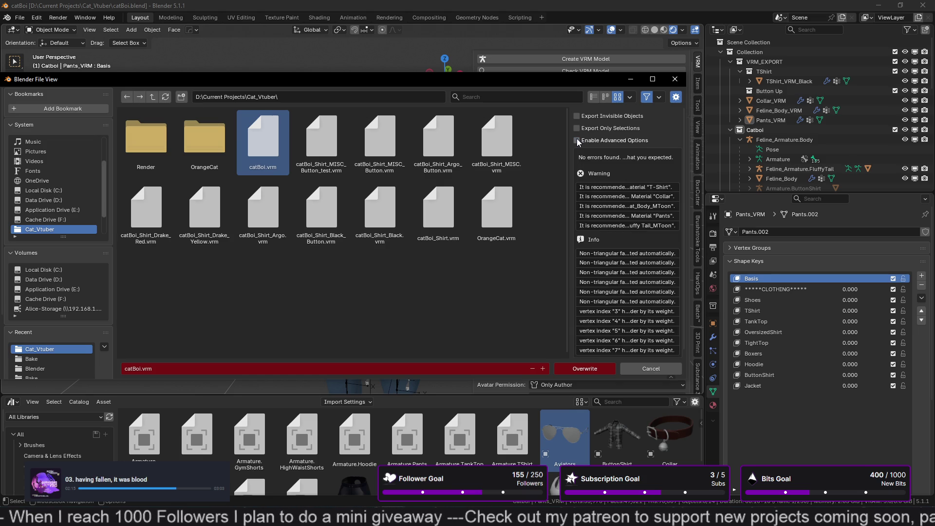
pyautogui.click(607, 367)
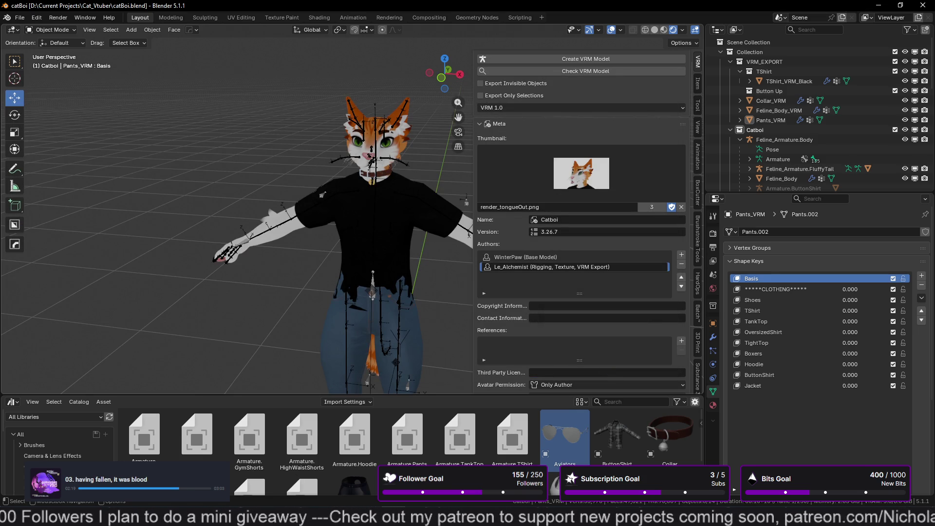
pyautogui.moveTo(441, 517)
pyautogui.click(441, 456)
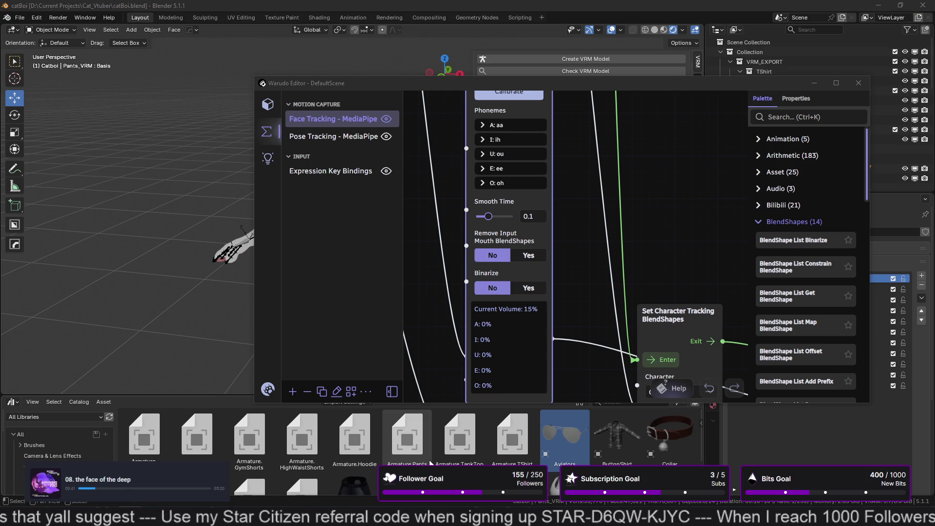
# - Watch the Face Tracking - MediaPipe lip sync node register live audio in Warudo's editor
pyautogui.moveTo(131, 516)
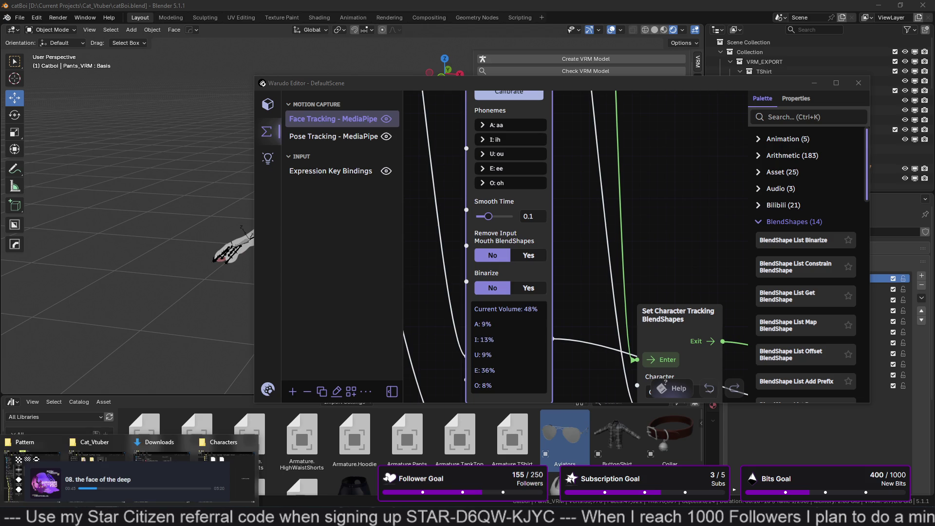
# - Copy the new catBoi.vrm from Cat_Vtuber into Warudo's Characters folder, replacing the old file
pyautogui.click(234, 481)
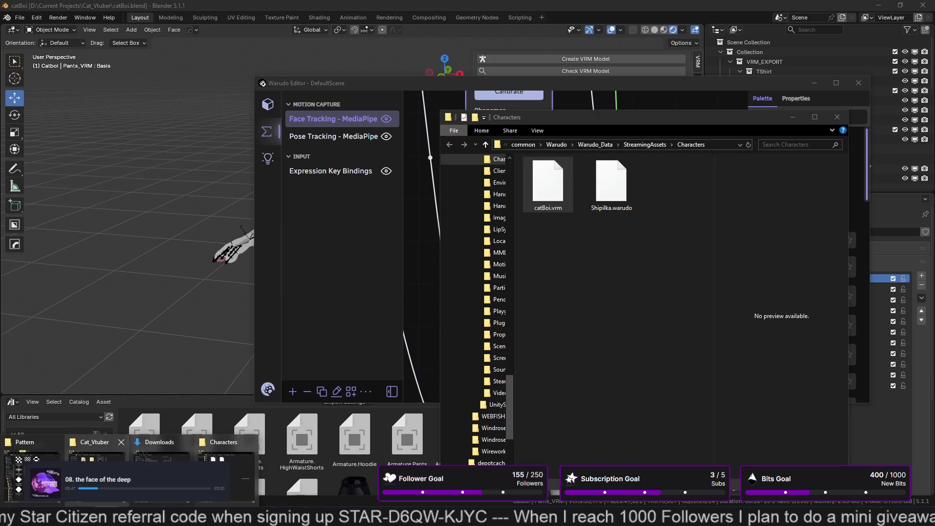
pyautogui.click(95, 467)
pyautogui.click(756, 131)
pyautogui.moveTo(755, 132)
pyautogui.mouseDown()
pyautogui.moveTo(691, 273)
pyautogui.moveTo(682, 436)
pyautogui.mouseUp()
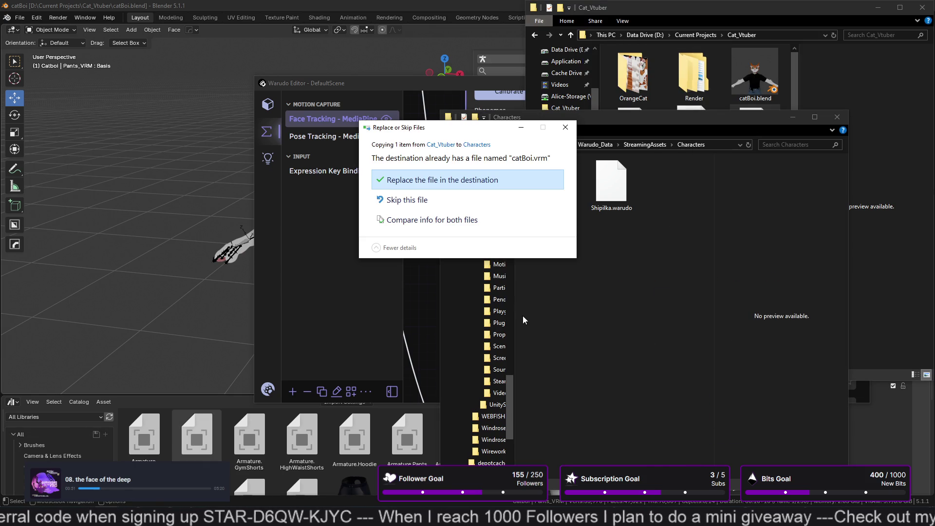
pyautogui.click(424, 181)
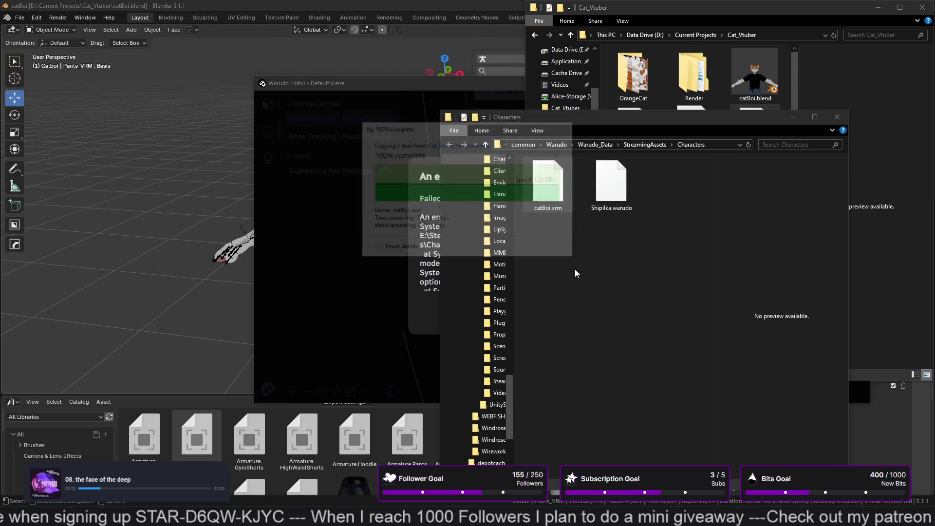
pyautogui.click(690, 310)
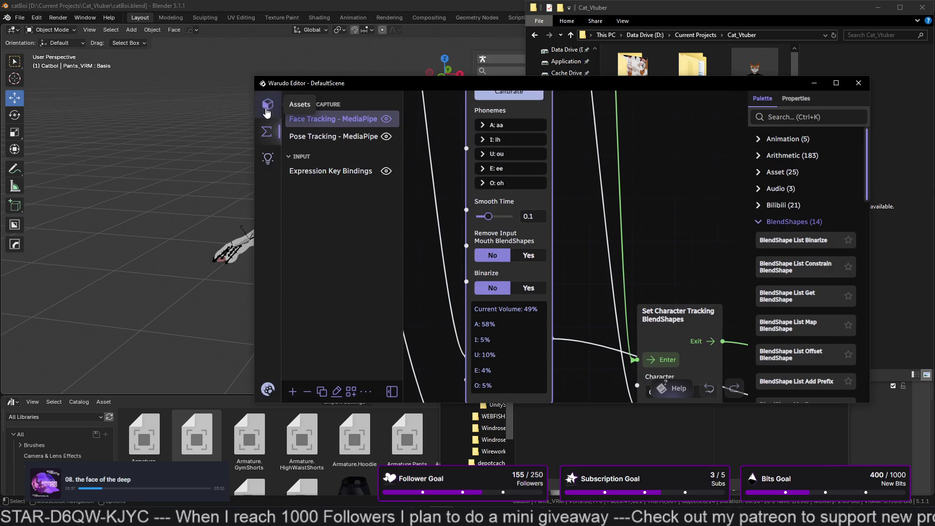
pyautogui.click(267, 111)
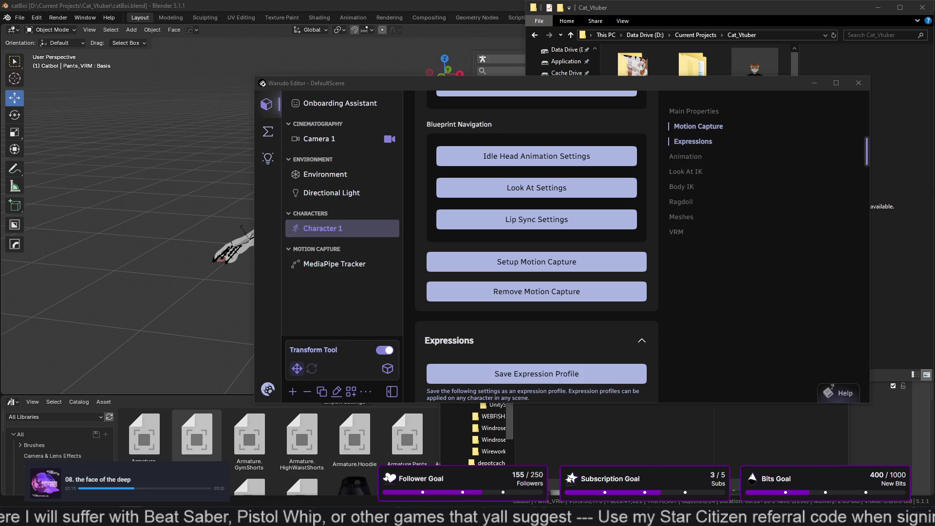
# - Zoom out in Warudo's output window to see the reloaded cat avatar full-length
pyautogui.moveTo(441, 516)
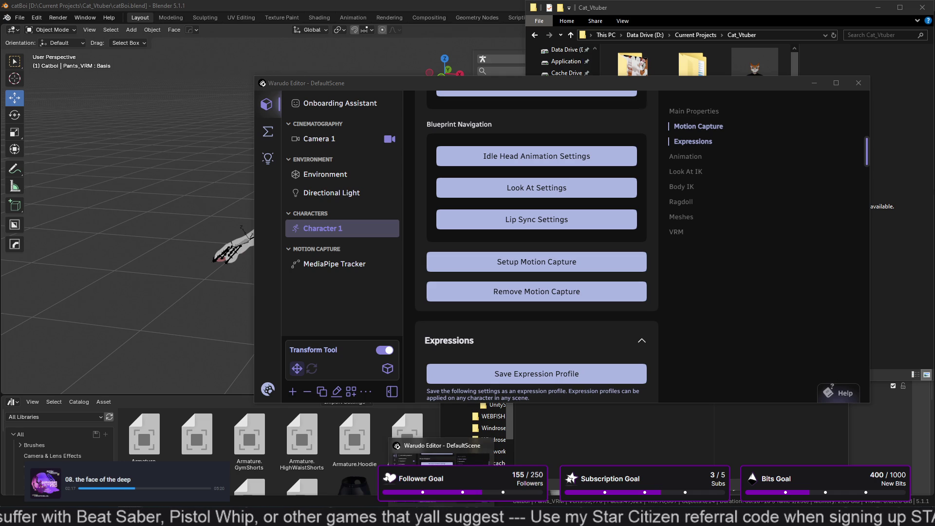
pyautogui.click(439, 448)
pyautogui.scroll(-5, 422, 354)
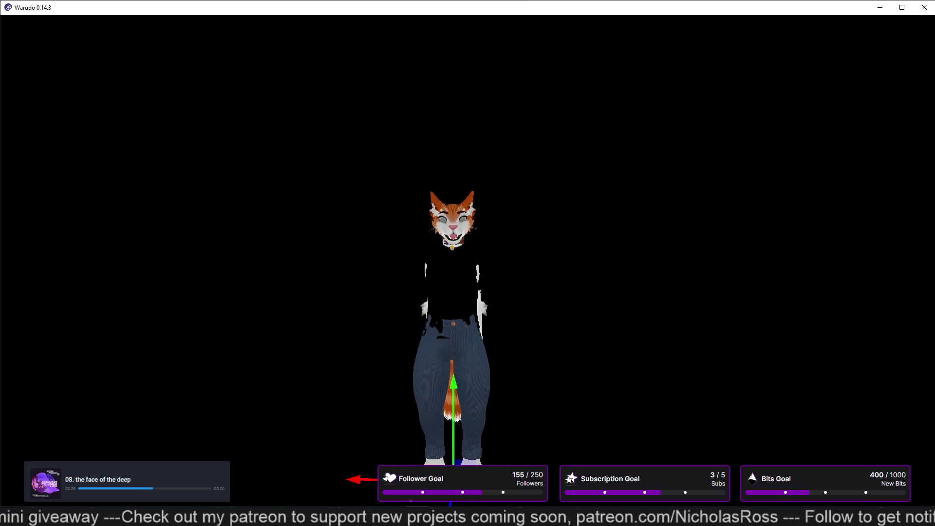
pyautogui.hotkey('alt', 'Tab')
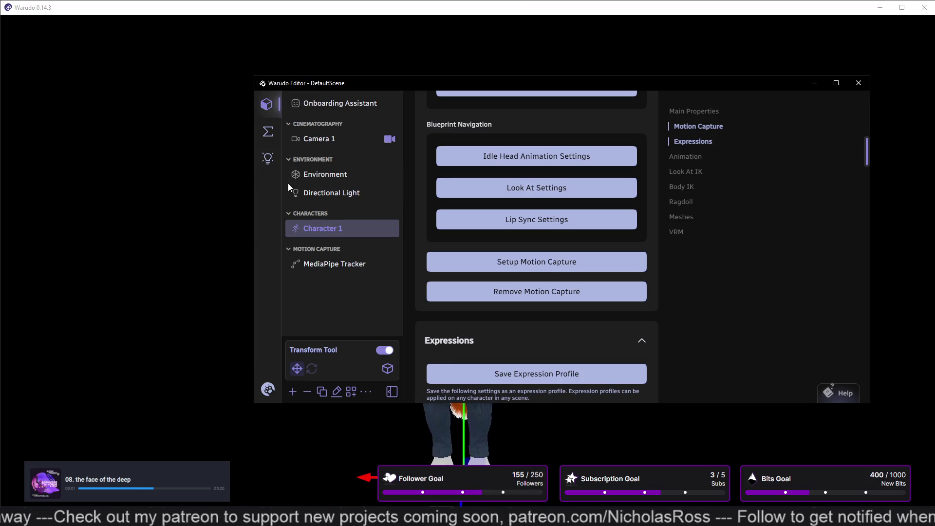
# - Delete Character 1's Tshirt - Black expression
pyautogui.click(699, 145)
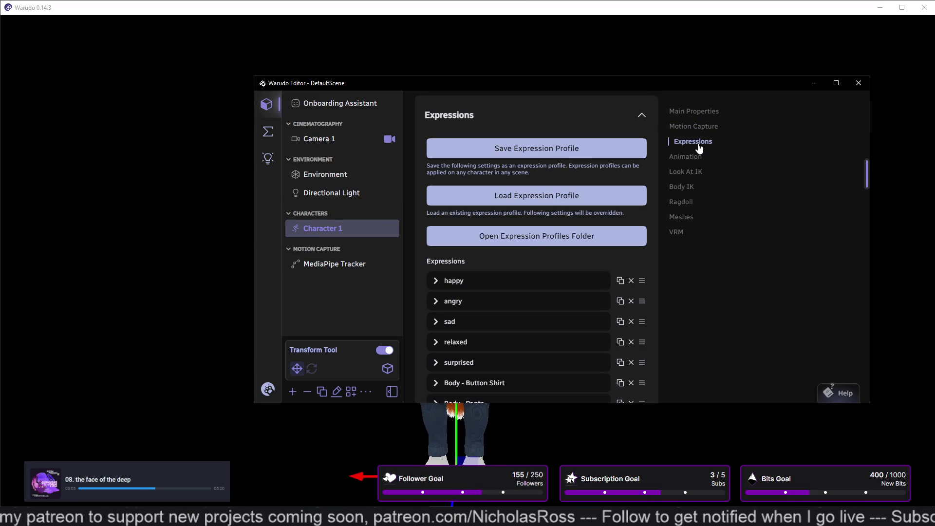
pyautogui.scroll(-5, 518, 247)
pyautogui.scroll(2, 518, 247)
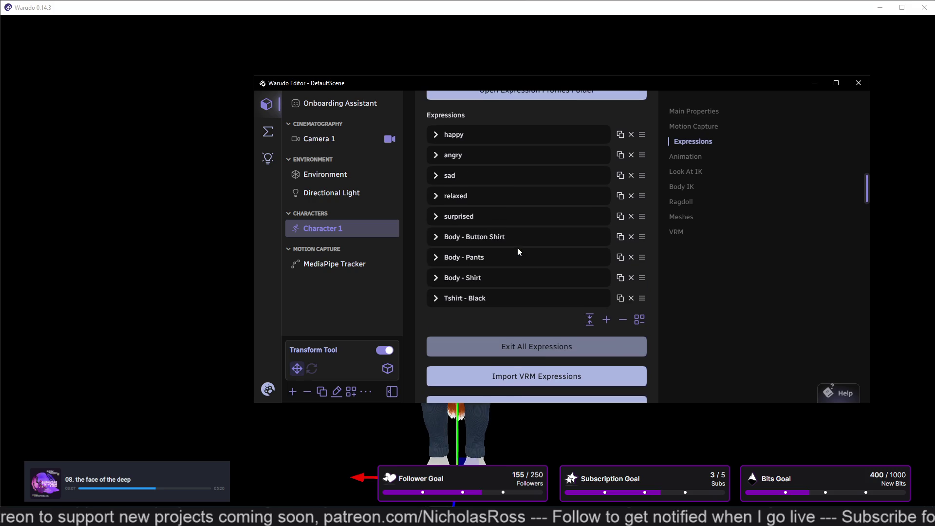
pyautogui.click(632, 298)
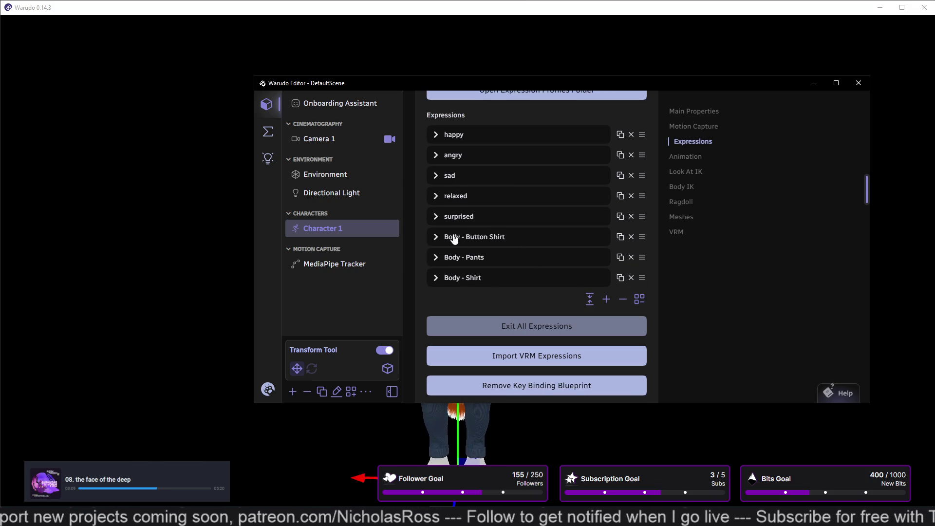
# - Enter the Body - Pants and Body - Shirt expressions on the avatar
pyautogui.moveTo(535, 79)
pyautogui.mouseDown()
pyautogui.moveTo(560, 88)
pyautogui.moveTo(834, 77)
pyautogui.moveTo(790, 33)
pyautogui.mouseUp()
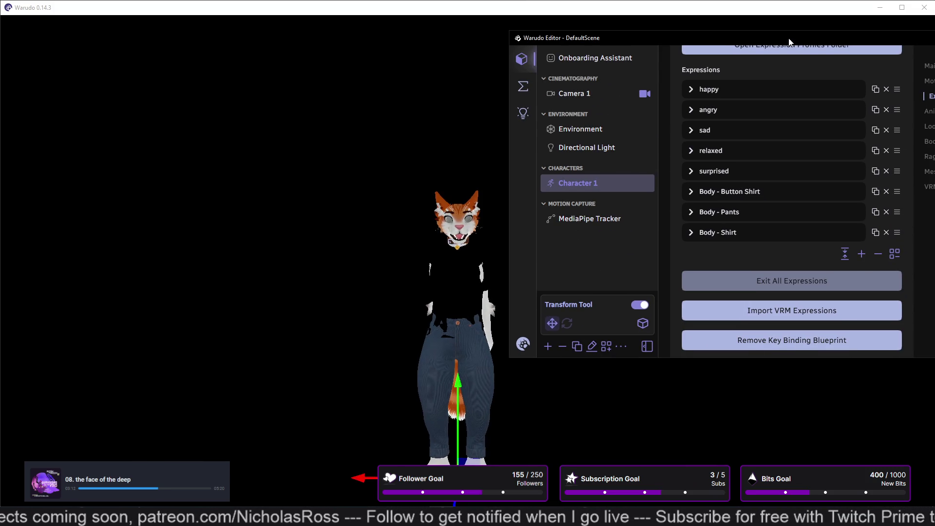
pyautogui.click(692, 212)
pyautogui.click(782, 244)
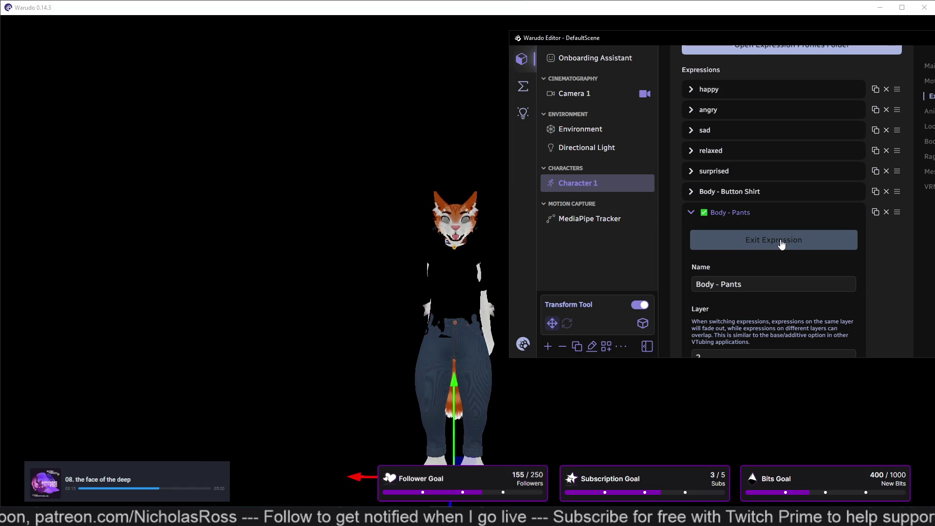
pyautogui.click(688, 215)
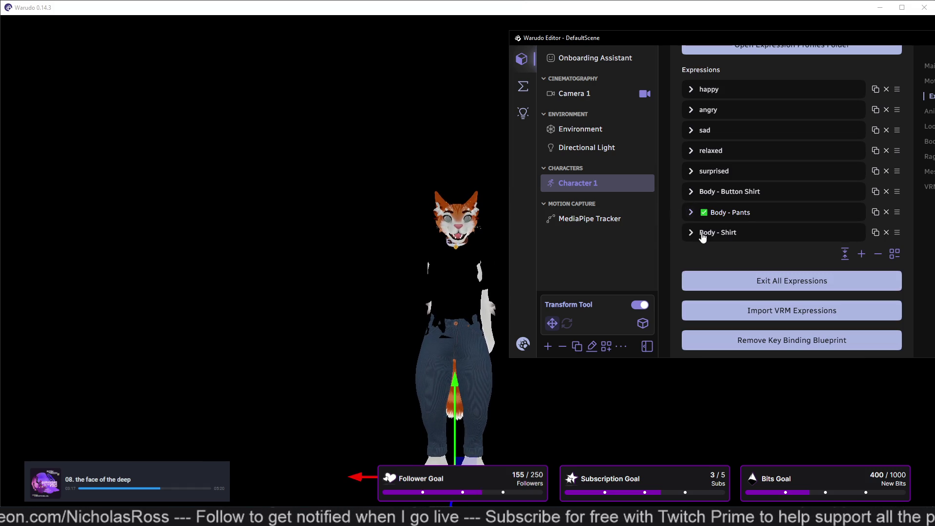
pyautogui.click(691, 233)
pyautogui.click(768, 262)
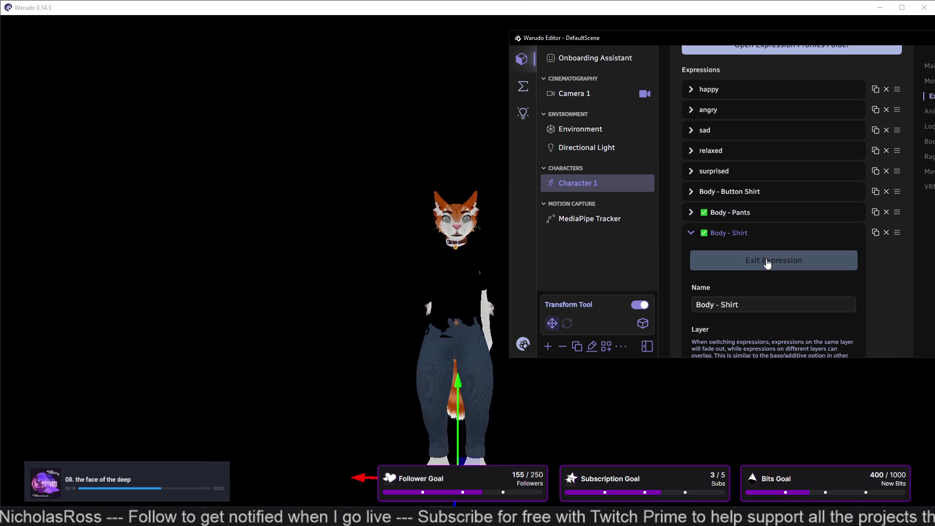
# - Orbit the viewport camera around the avatar and return to a front view
pyautogui.scroll(-2, 739, 224)
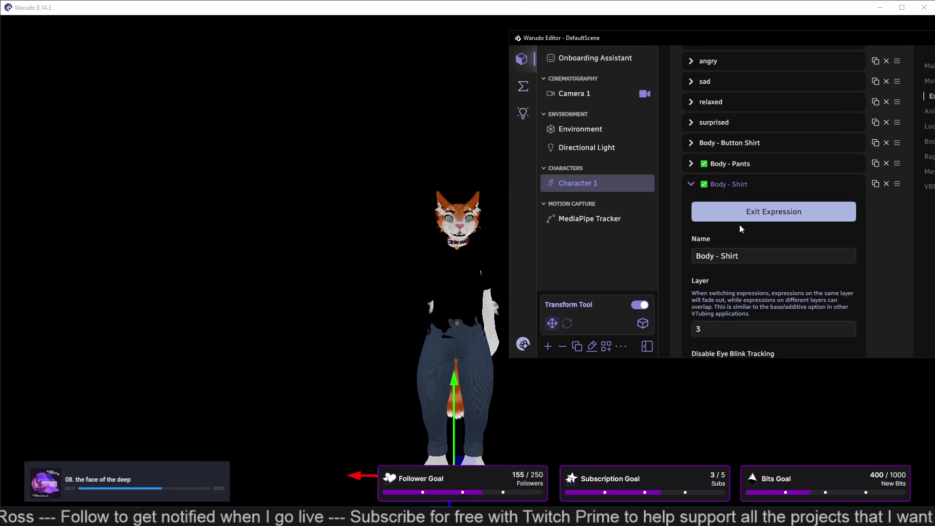
pyautogui.click(402, 311)
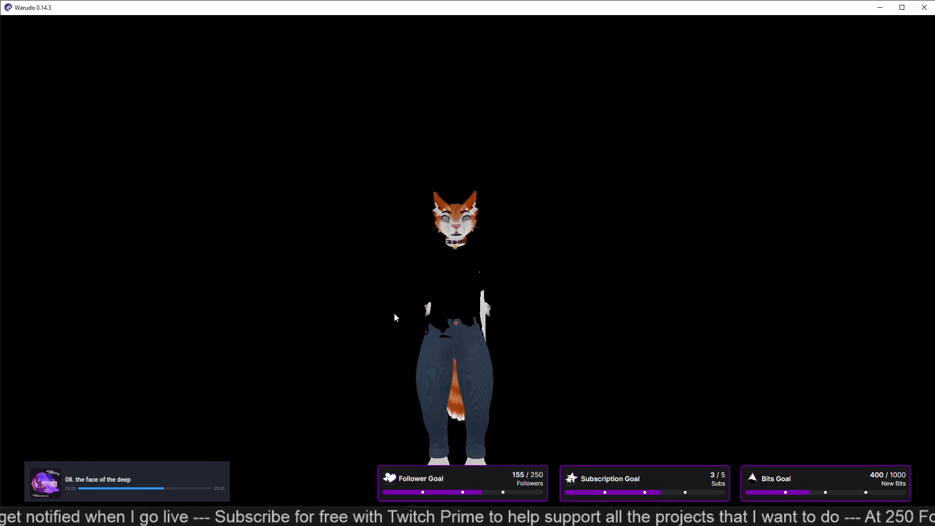
pyautogui.moveTo(422, 344)
pyautogui.mouseDown(button='right')
pyautogui.moveTo(278, 368)
pyautogui.moveTo(192, 340)
pyautogui.moveTo(198, 330)
pyautogui.moveTo(329, 339)
pyautogui.moveTo(395, 361)
pyautogui.mouseUp(button='right')
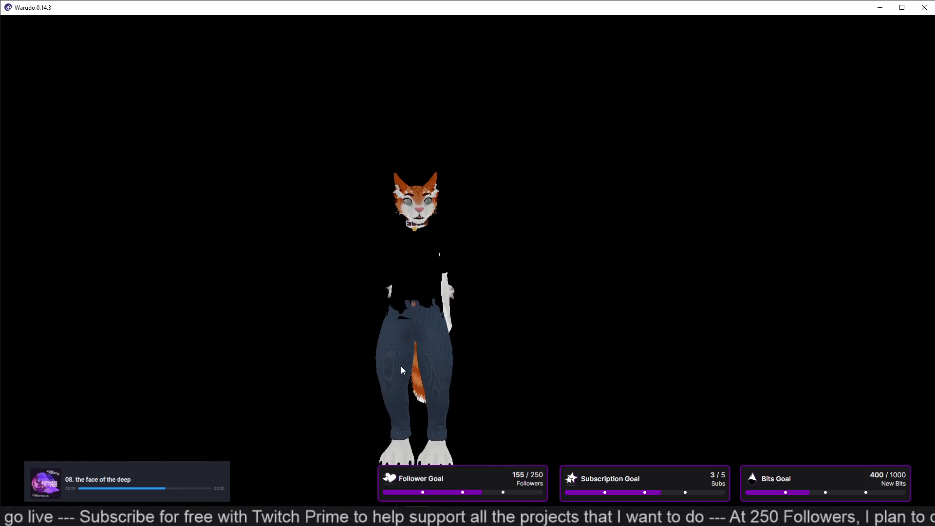
pyautogui.click(401, 378)
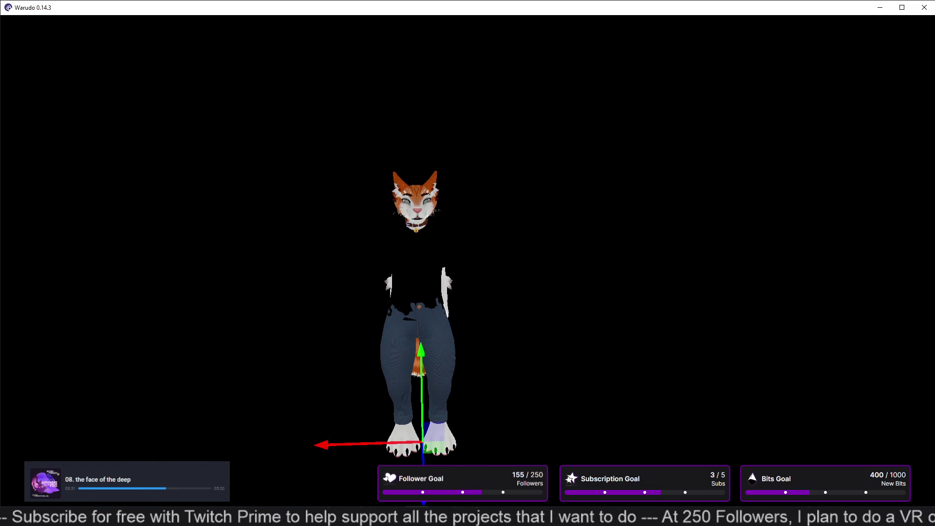
pyautogui.hotkey('alt', 'Tab')
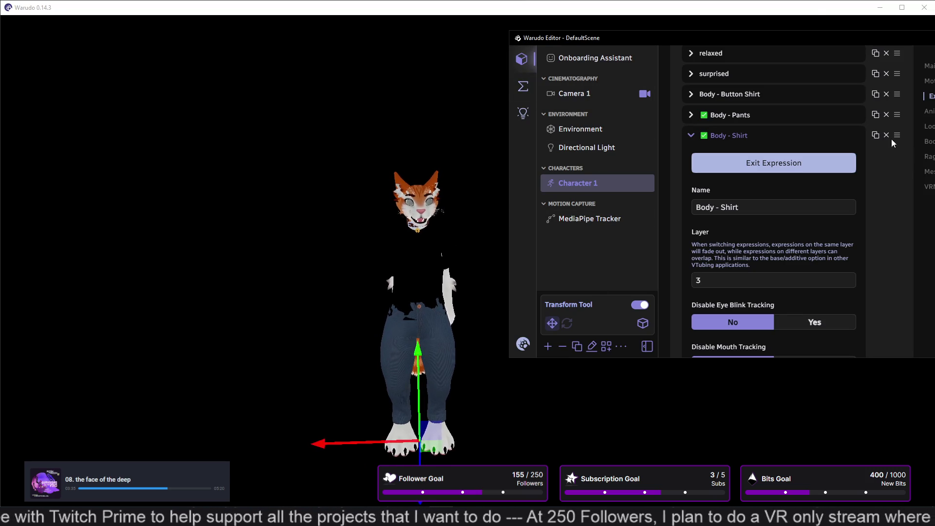
pyautogui.moveTo(809, 35); pyautogui.dragTo(691, 47)
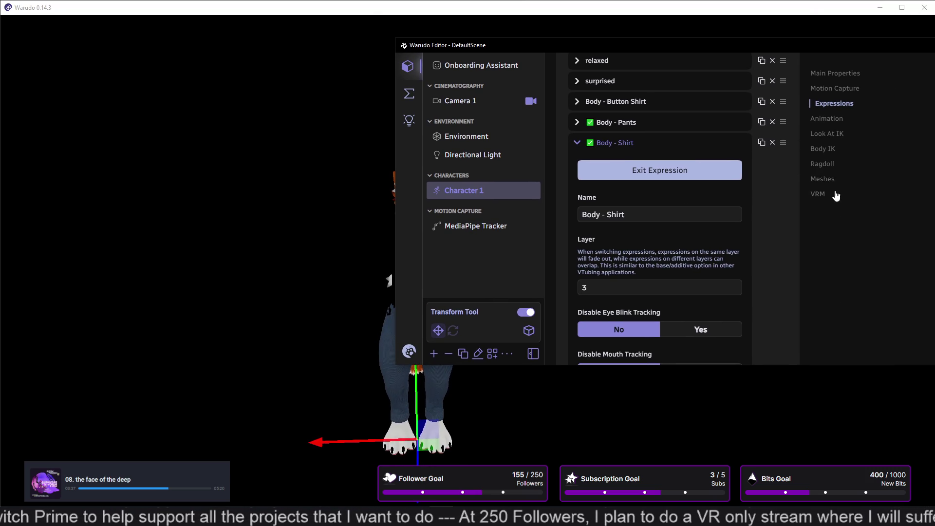
# - Toggle the TShirt_VRM_Black mesh's Visible to No and back to Yes
pyautogui.click(828, 179)
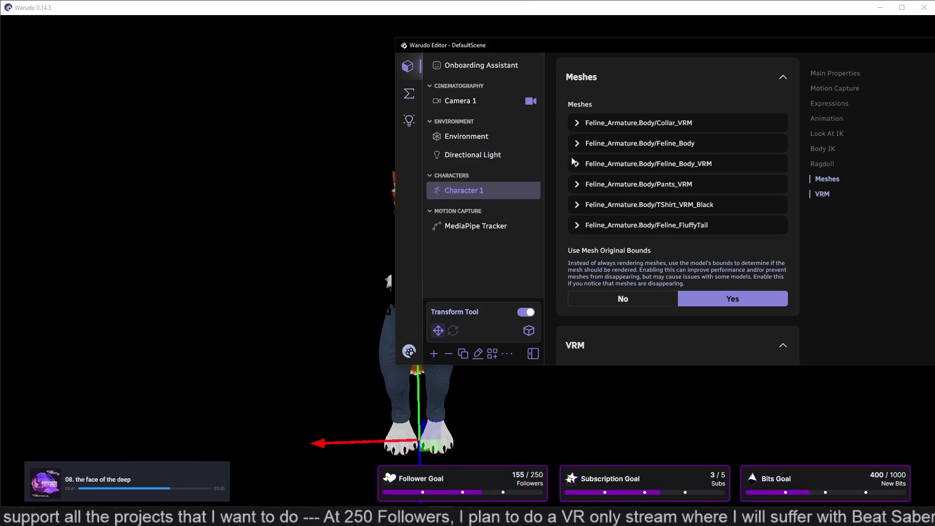
pyautogui.click(577, 204)
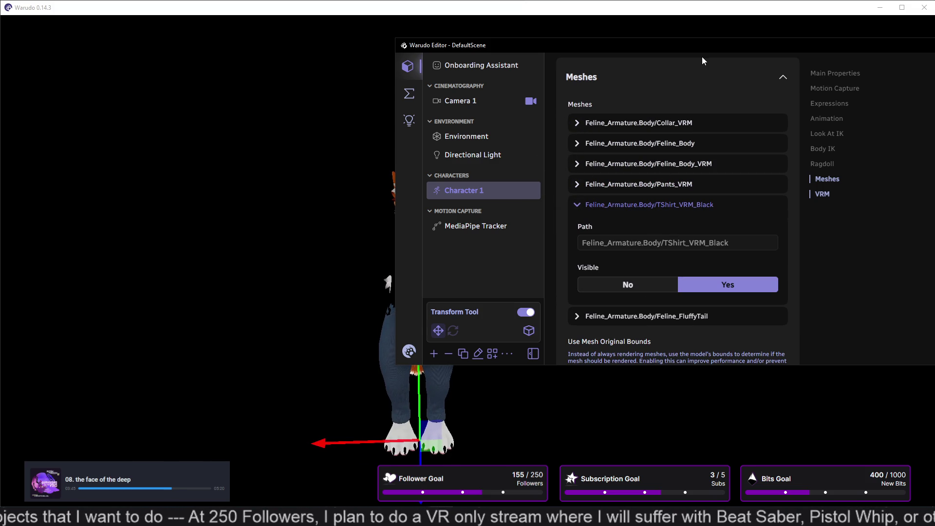
pyautogui.moveTo(778, 53); pyautogui.dragTo(866, 53)
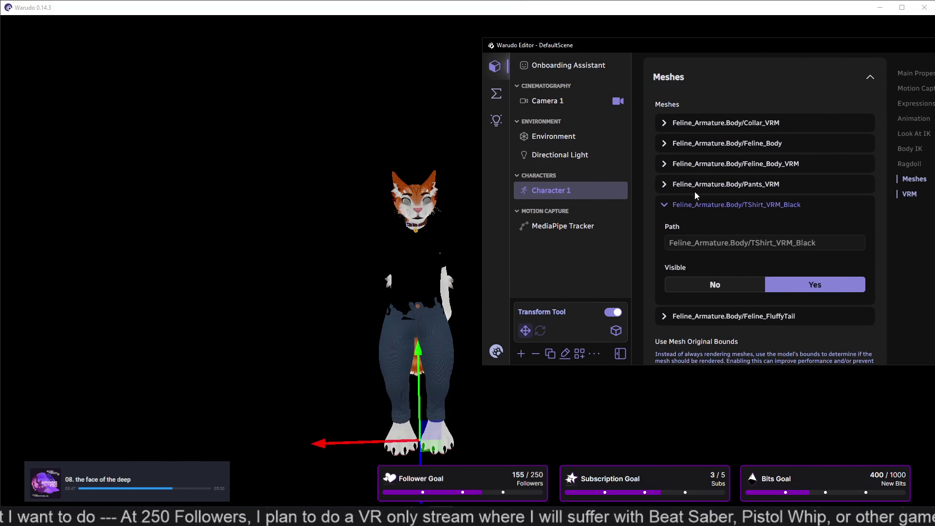
pyautogui.click(711, 285)
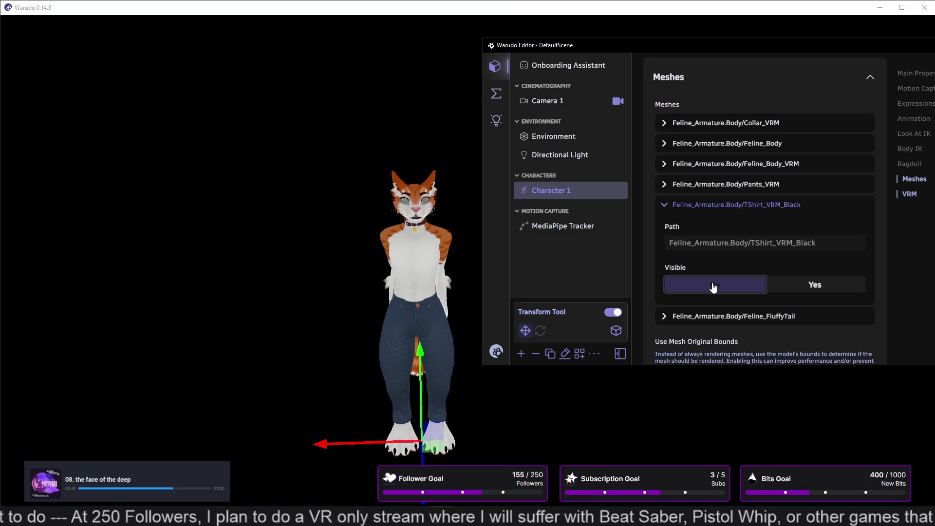
pyautogui.click(774, 288)
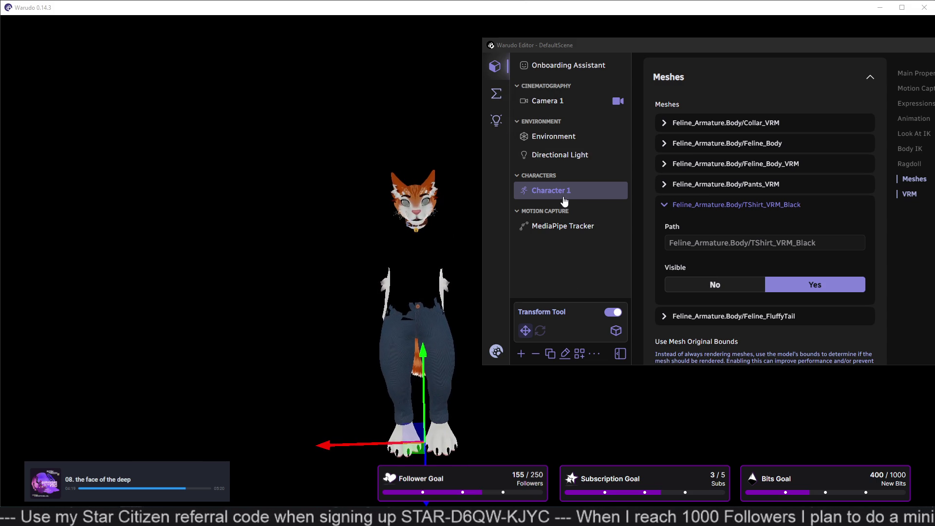
pyautogui.click(496, 94)
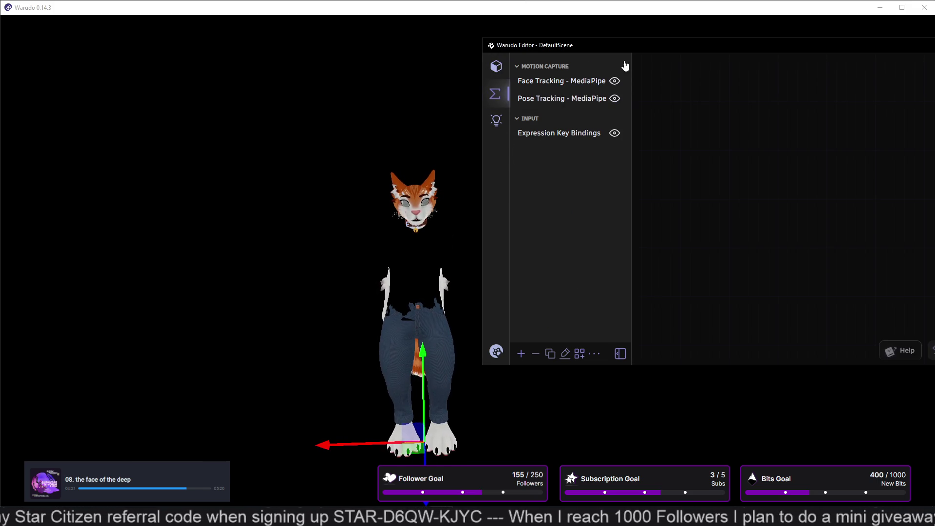
# - Browse the Pose Tracking and Face Tracking MediaPipe blueprints, then return to Character 1's Meshes settings
pyautogui.moveTo(646, 51)
pyautogui.mouseDown()
pyautogui.moveTo(250, 113)
pyautogui.moveTo(268, 85)
pyautogui.mouseUp()
pyautogui.scroll(-5, 507, 256)
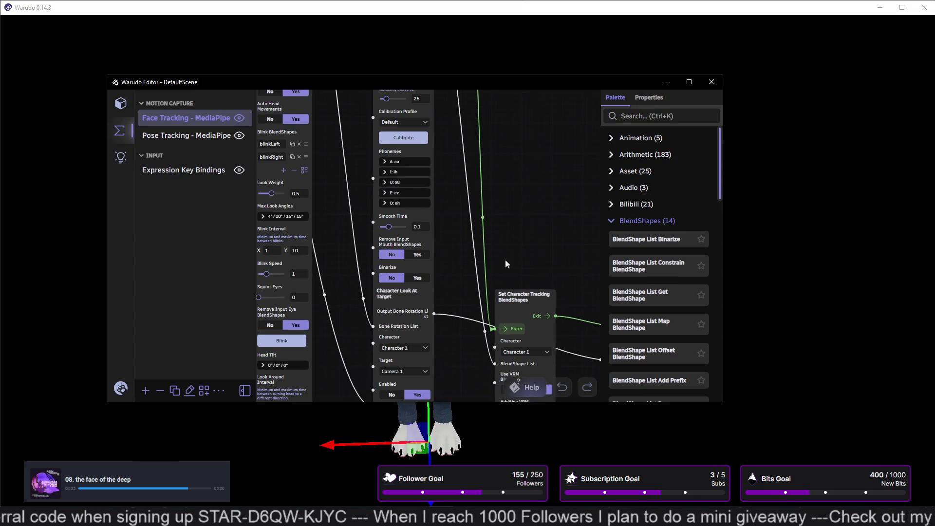
pyautogui.scroll(-5, 507, 249)
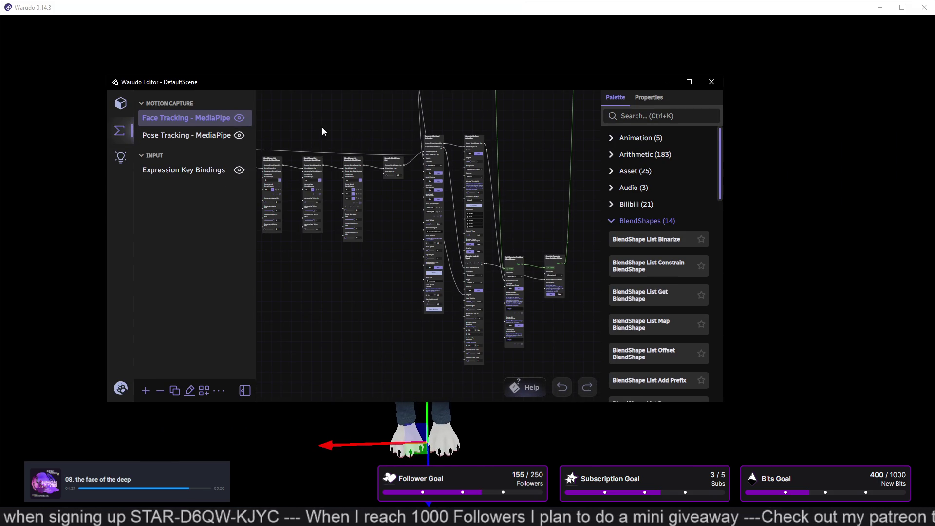
pyautogui.click(155, 135)
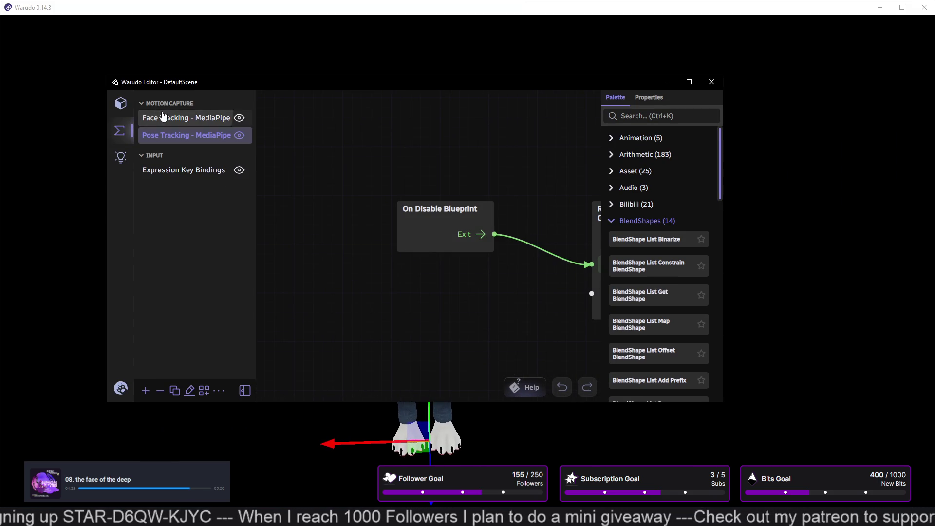
pyautogui.click(163, 118)
pyautogui.click(121, 103)
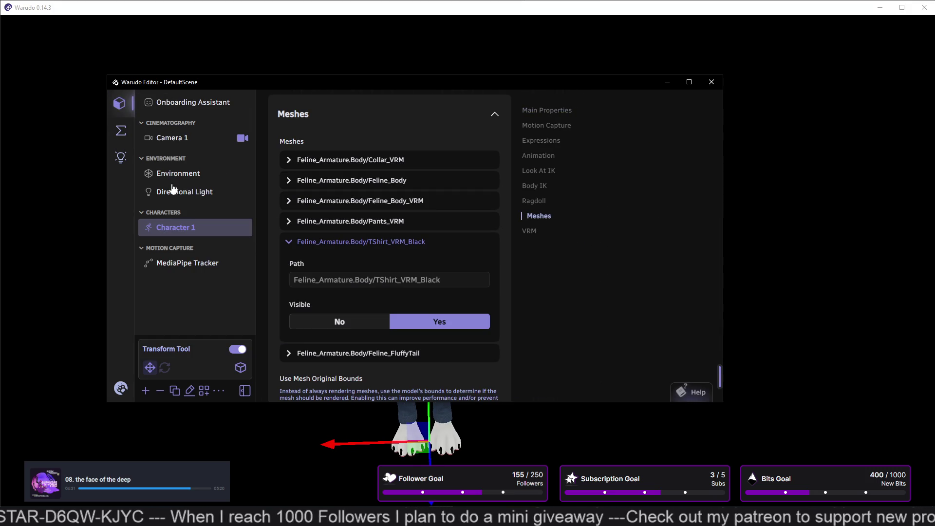
# - Reselect Character 1 and jump through its Body IK, Look At IK, Animation, Expressions, Motion Capture and Main Properties sections
pyautogui.click(231, 233)
pyautogui.click(231, 233)
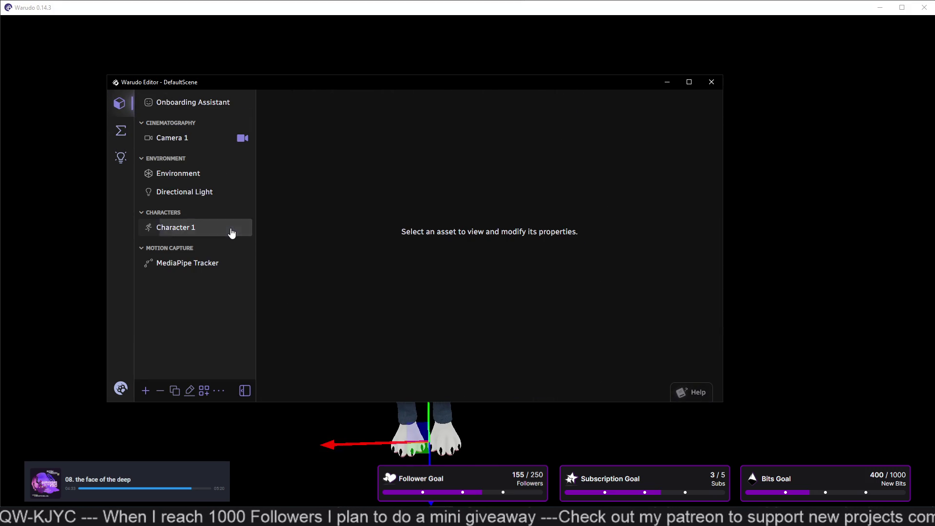
pyautogui.click(539, 186)
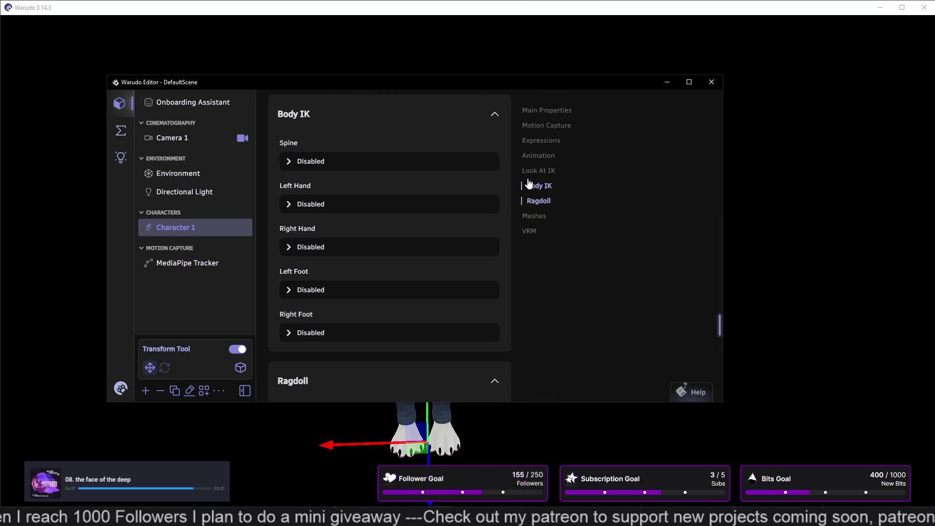
pyautogui.click(530, 174)
pyautogui.click(532, 156)
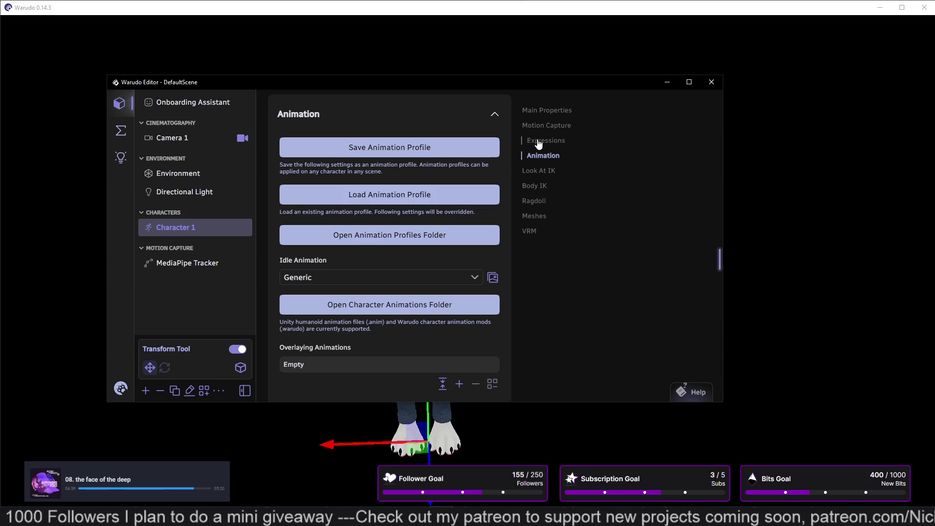
pyautogui.click(538, 141)
pyautogui.click(547, 126)
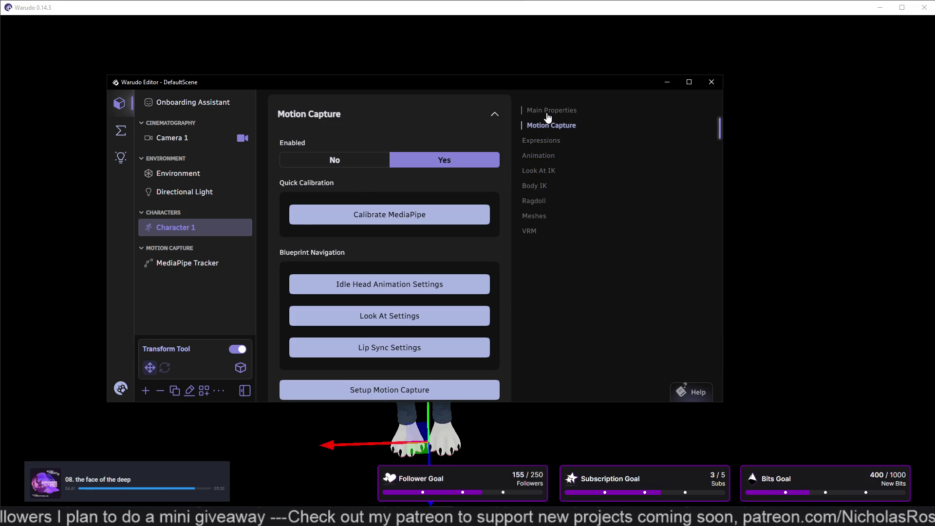
pyautogui.click(548, 115)
# - Collapse the Body - Shirt expression, dismissing its Copy/Paste menu without using it
pyautogui.scroll(-10, 371, 180)
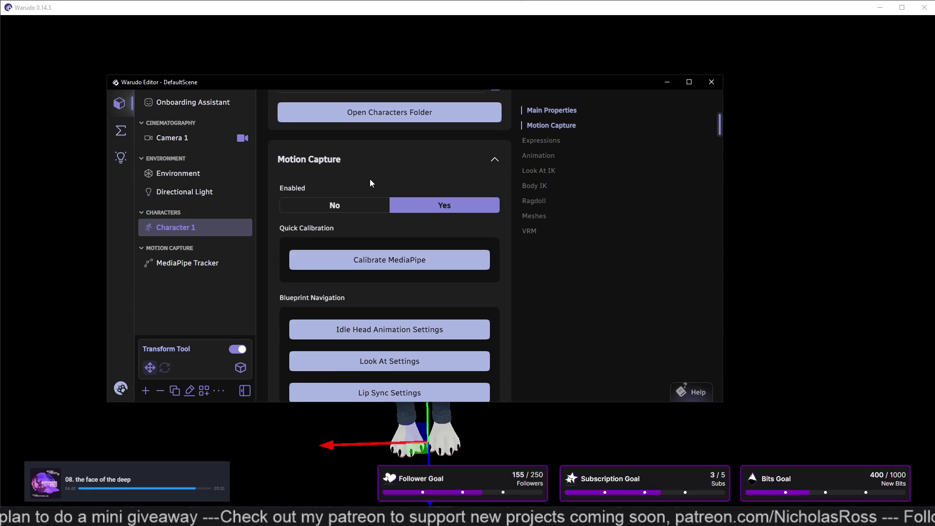
pyautogui.scroll(-3, 371, 180)
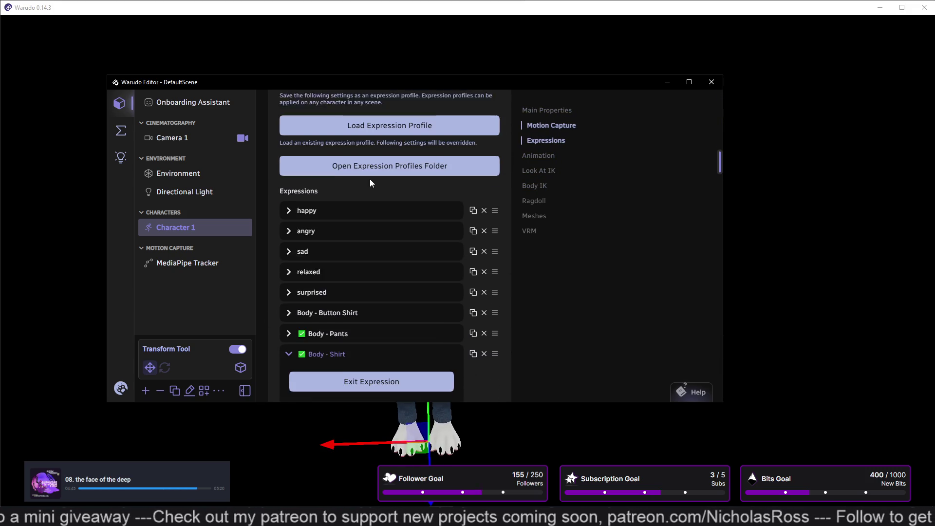
pyautogui.scroll(-10, 370, 182)
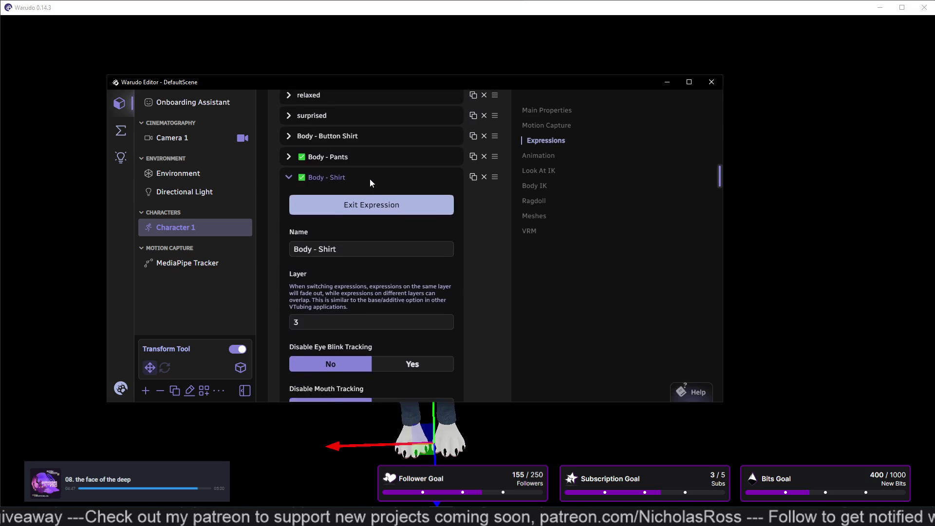
pyautogui.scroll(-5, 371, 183)
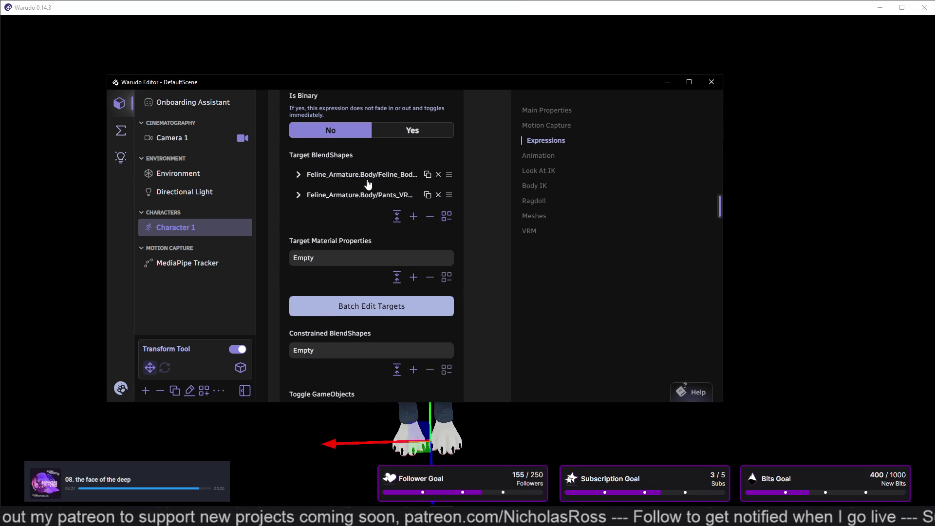
pyautogui.scroll(5, 299, 197)
pyautogui.scroll(8, 299, 197)
pyautogui.click(287, 239)
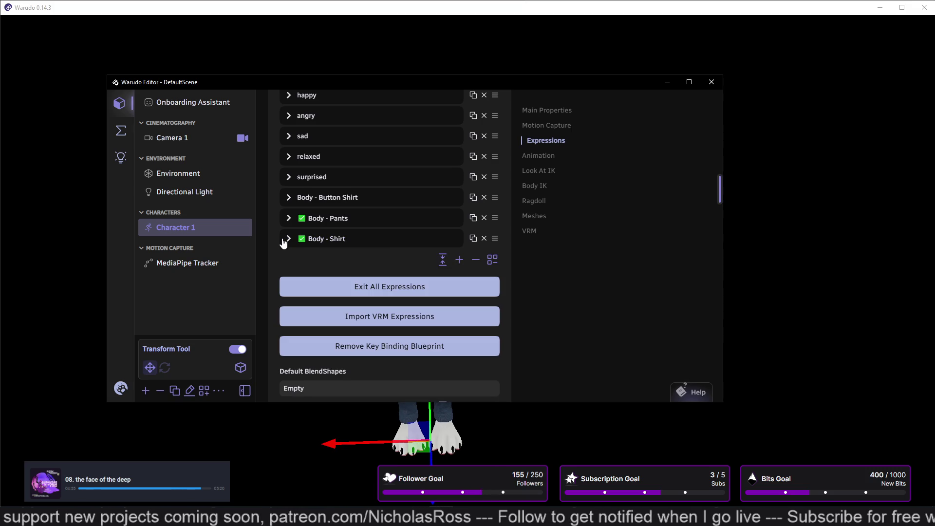
pyautogui.rightClick(385, 245)
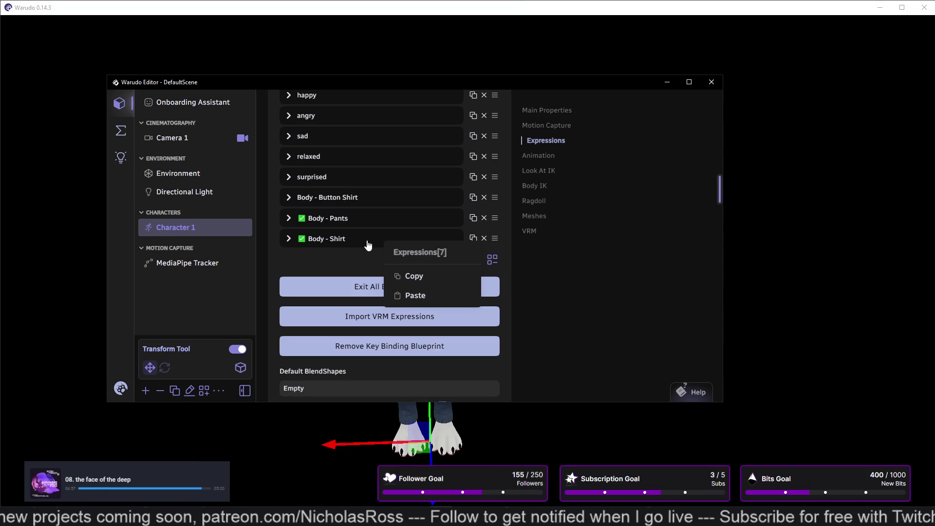
pyautogui.click(368, 243)
pyautogui.click(289, 239)
# - Scroll to the Animation settings, showing both hand poses disabled and breathing and swaying off
pyautogui.scroll(-2, 307, 224)
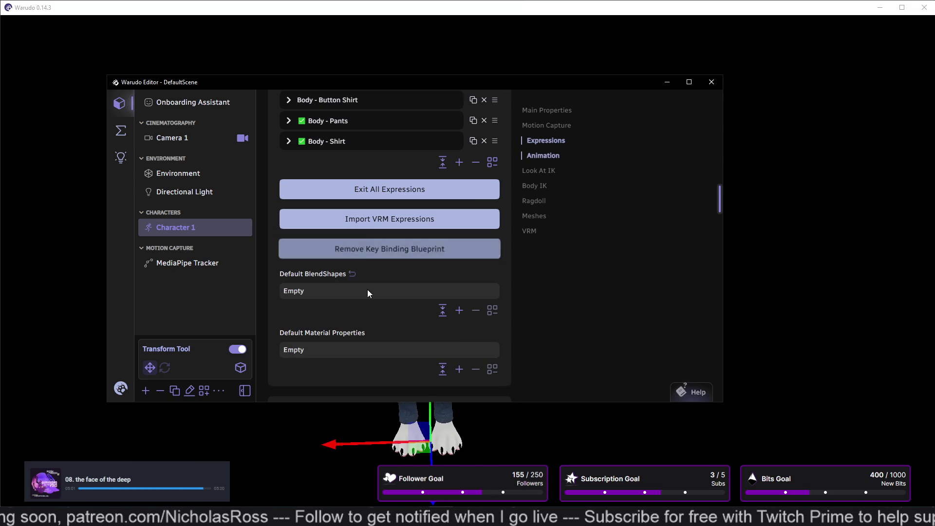
pyautogui.scroll(-2, 368, 299)
pyautogui.scroll(-7, 368, 292)
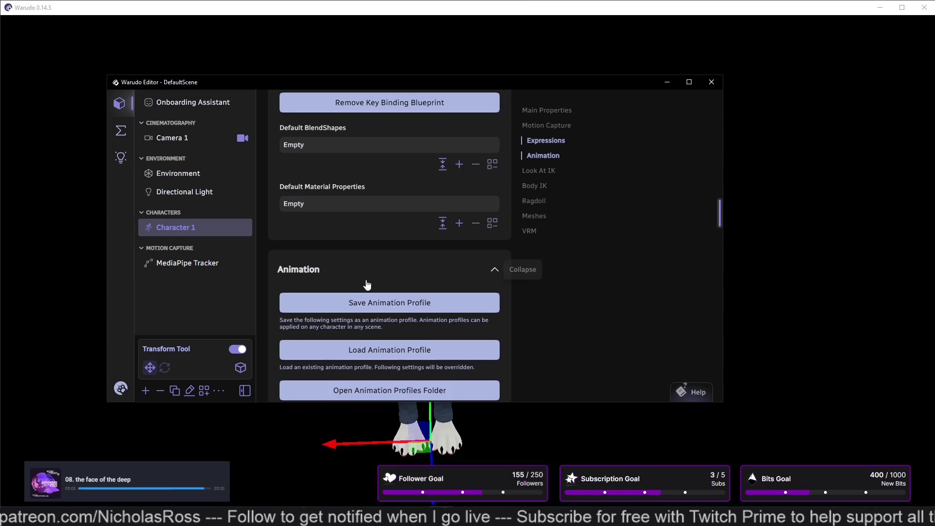
pyautogui.scroll(-2, 365, 281)
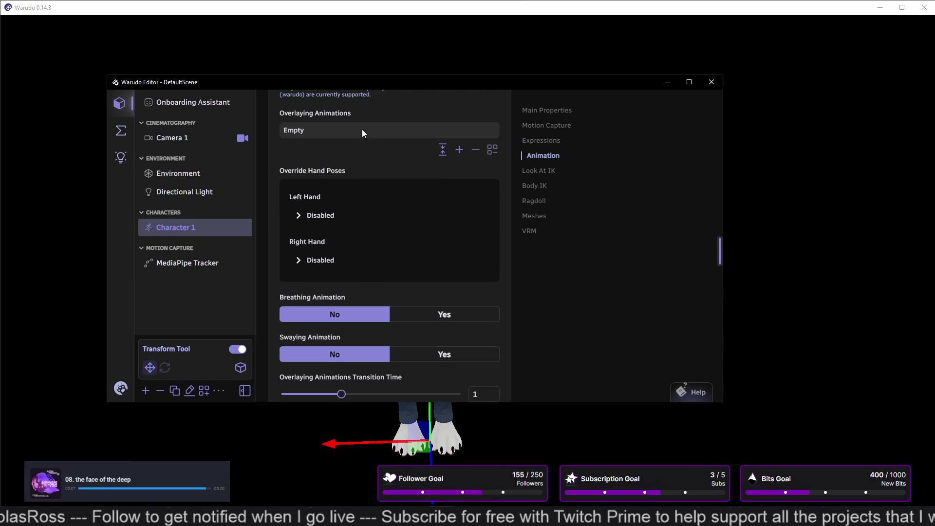
# - Move the editor aside to reveal the cat, inspect the Left Hand pose override, and reach Body IK
pyautogui.moveTo(383, 84)
pyautogui.mouseDown()
pyautogui.moveTo(604, 86)
pyautogui.moveTo(770, 69)
pyautogui.mouseUp()
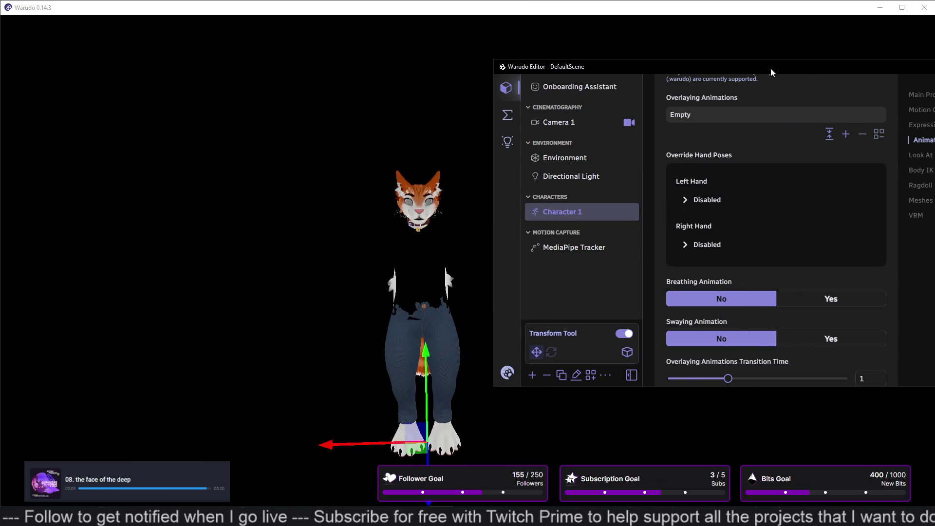
pyautogui.click(702, 199)
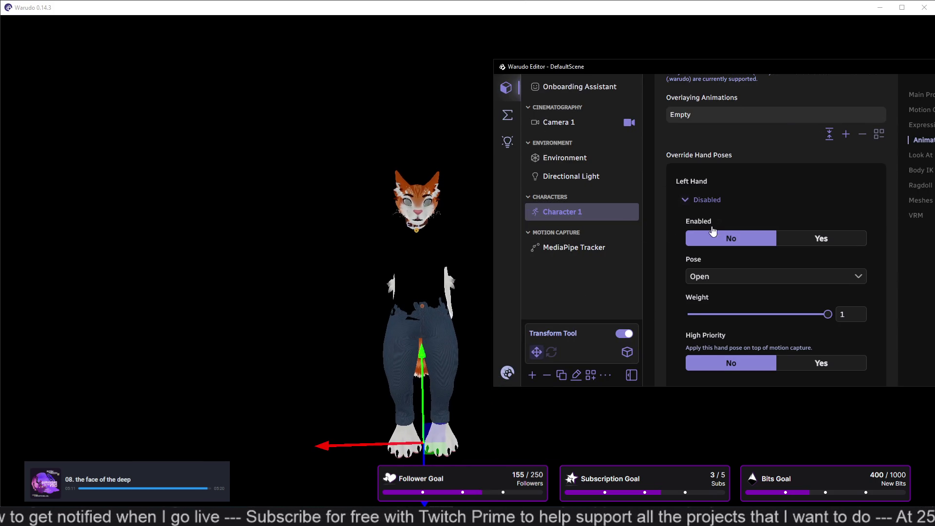
pyautogui.scroll(-1, 654, 275)
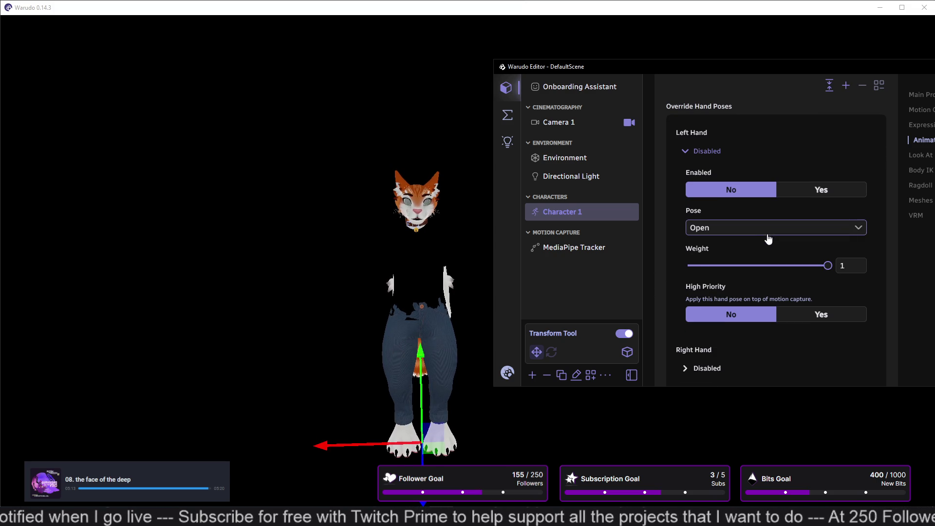
pyautogui.scroll(-1, 692, 267)
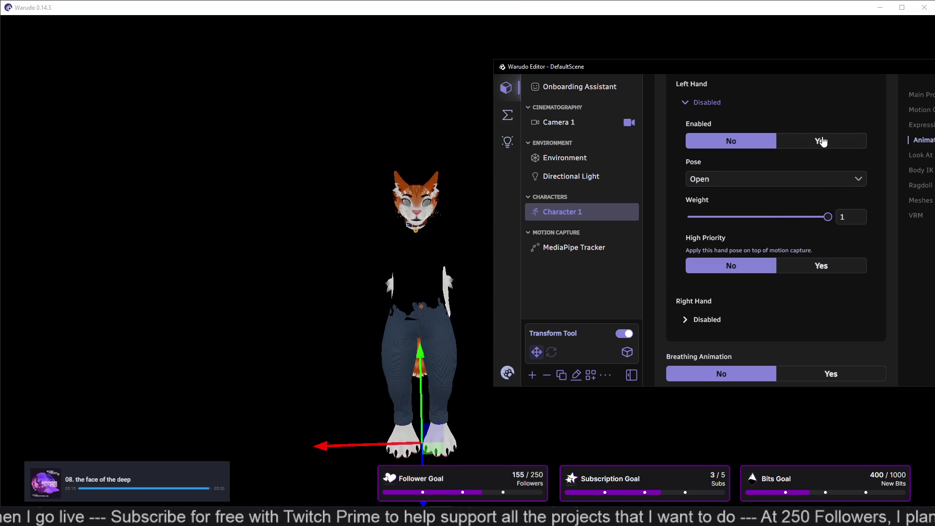
pyautogui.click(684, 102)
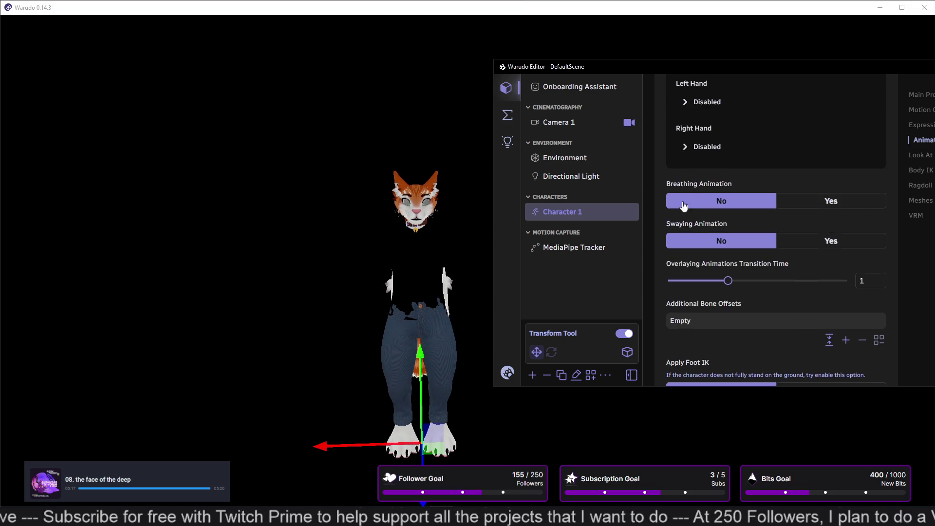
pyautogui.scroll(-3, 679, 202)
pyautogui.scroll(-6, 658, 209)
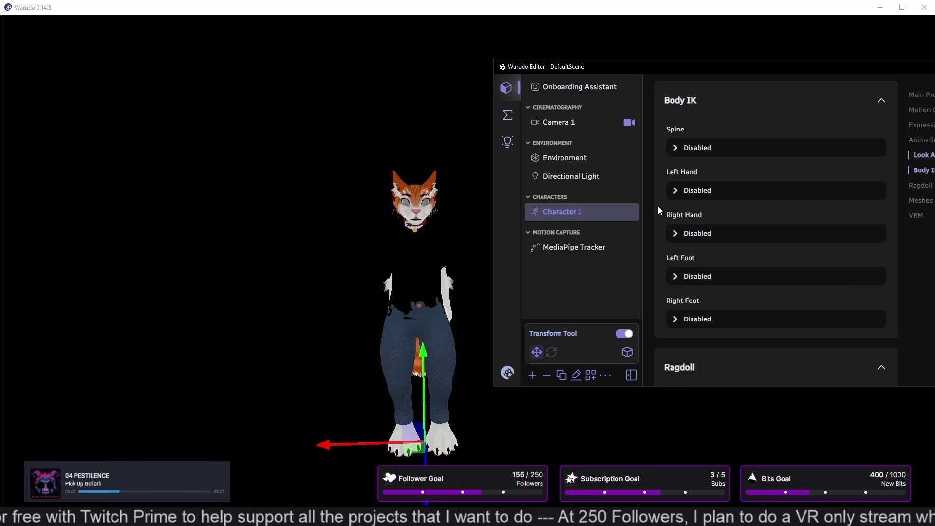
# - Create a Temporary IK Anchor for the left hand and drag it up toward the chest
pyautogui.click(675, 191)
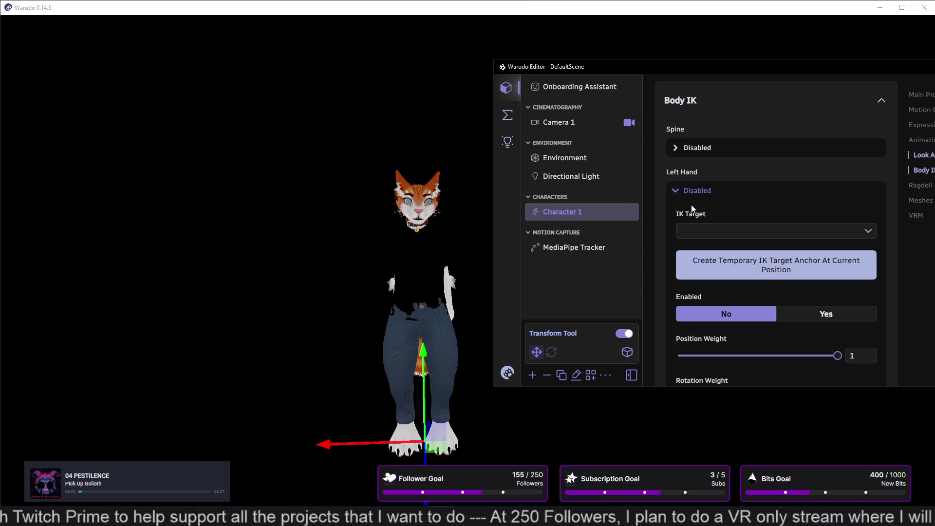
pyautogui.click(709, 231)
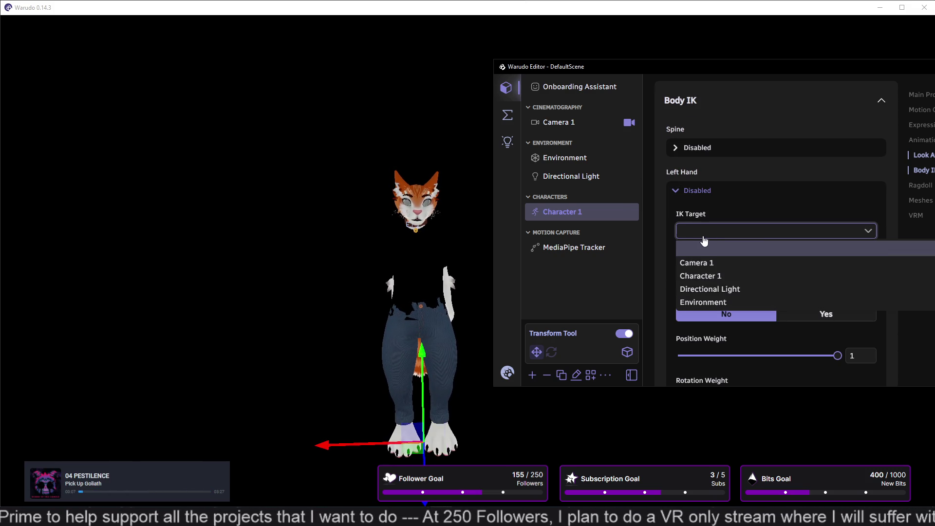
pyautogui.click(704, 237)
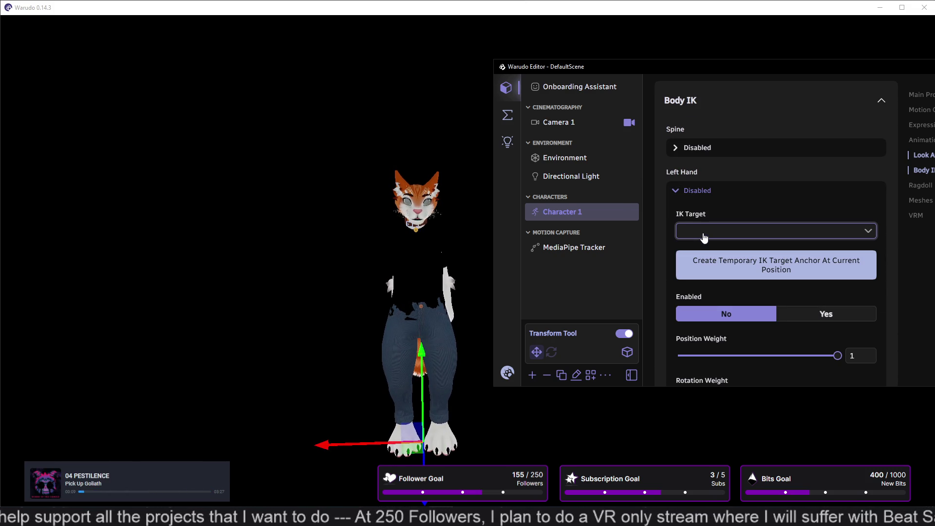
pyautogui.click(719, 262)
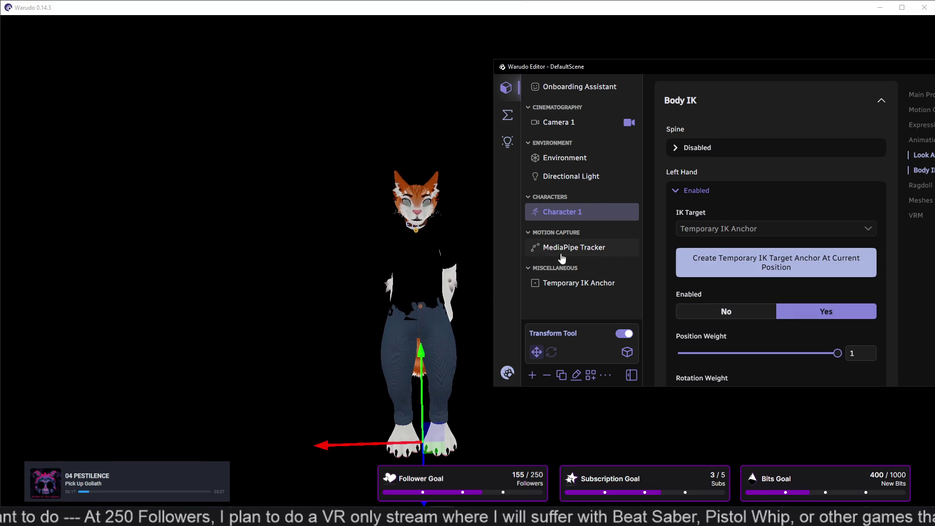
pyautogui.click(553, 284)
pyautogui.moveTo(443, 303)
pyautogui.mouseDown()
pyautogui.moveTo(440, 285)
pyautogui.moveTo(459, 289)
pyautogui.moveTo(409, 181)
pyautogui.moveTo(418, 191)
pyautogui.mouseUp()
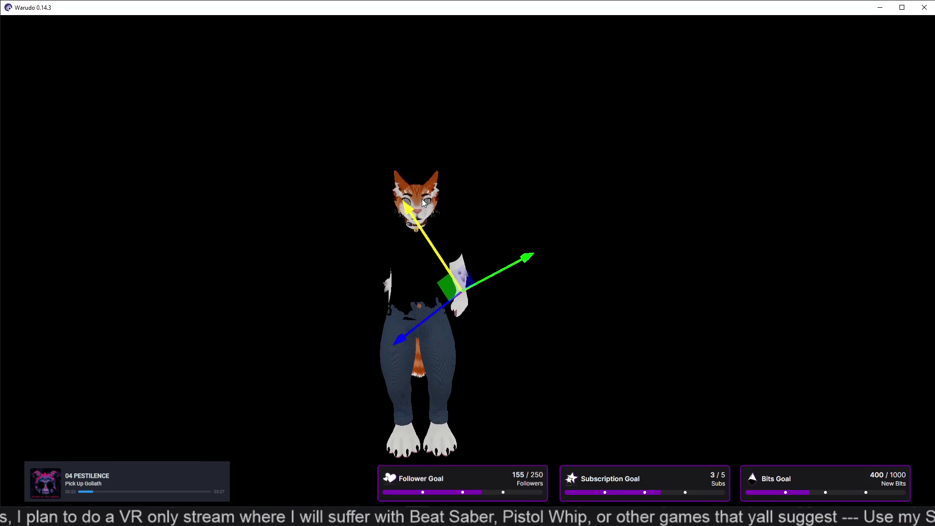
# - From a profile view, move the left hand's IK anchor so the hand rests at the hip
pyautogui.moveTo(485, 337)
pyautogui.mouseDown()
pyautogui.moveTo(271, 308)
pyautogui.moveTo(301, 263)
pyautogui.moveTo(242, 290)
pyautogui.moveTo(422, 279)
pyautogui.mouseUp()
pyautogui.click(423, 317)
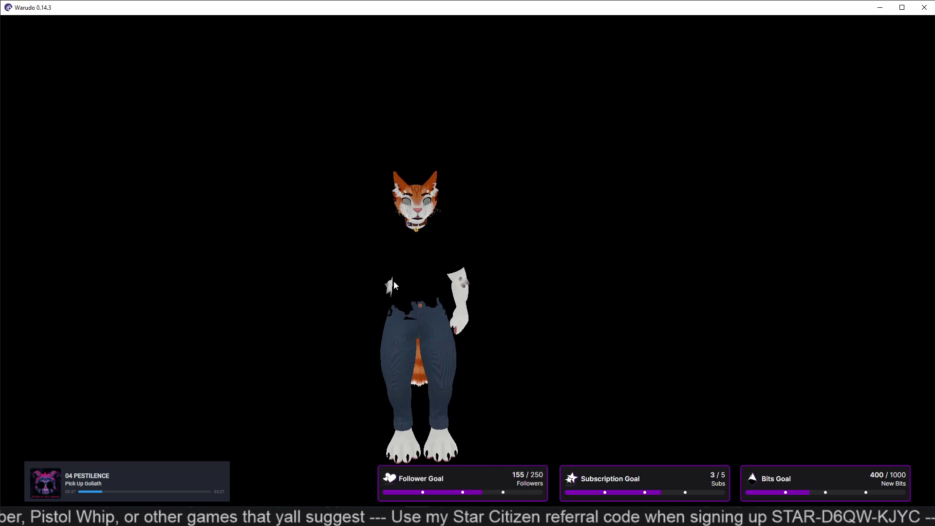
pyautogui.click(429, 314)
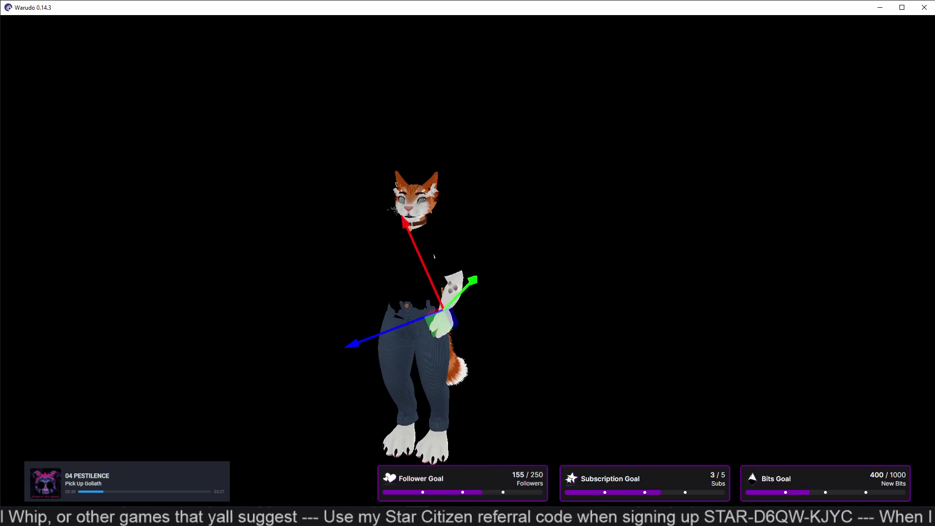
# - In Blender's catBoi.blend, orbit the view and select the TShirt_VRM_Black mesh
pyautogui.hotkey('alt', 'Tab')
pyautogui.moveTo(442, 345)
pyautogui.mouseDown(button='middle')
pyautogui.moveTo(409, 346)
pyautogui.moveTo(454, 230)
pyautogui.mouseUp(button='middle')
pyautogui.click(366, 205)
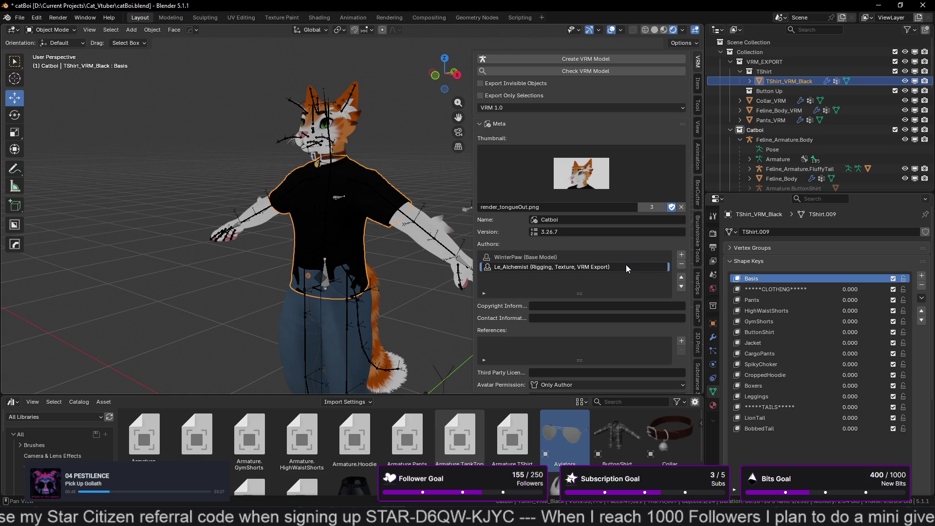
# - Preview Body - Shirt and Body - Pants at 1.00 on the T-shirt, returning Body - Button Shirt to 0.00
pyautogui.scroll(-3, 790, 163)
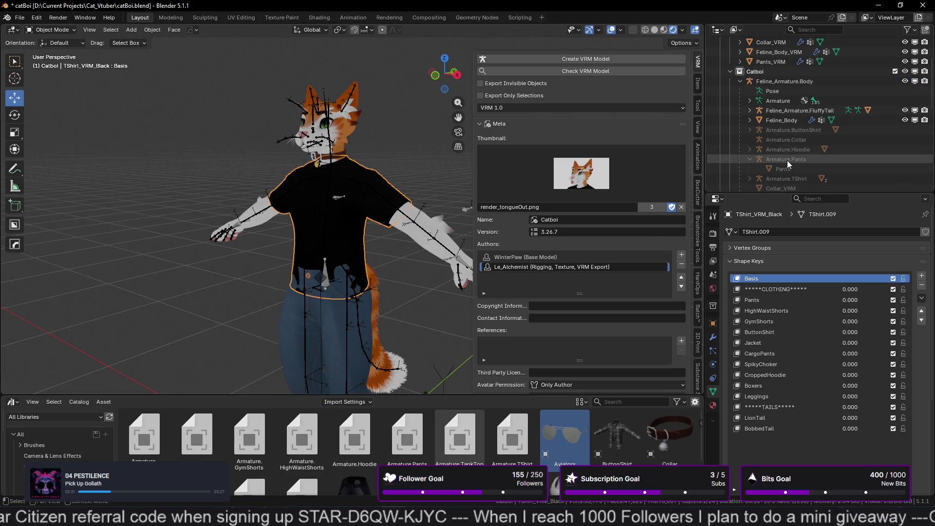
pyautogui.scroll(-10, 544, 258)
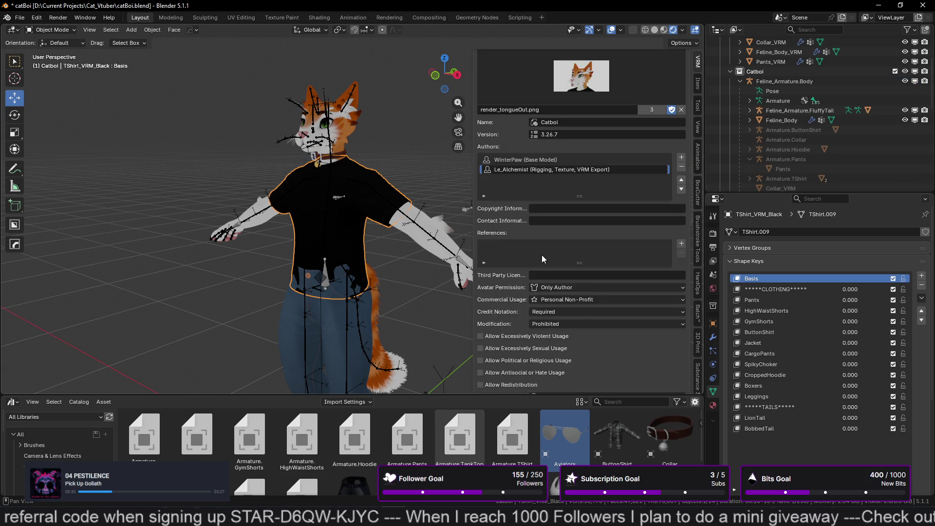
pyautogui.scroll(-5, 544, 258)
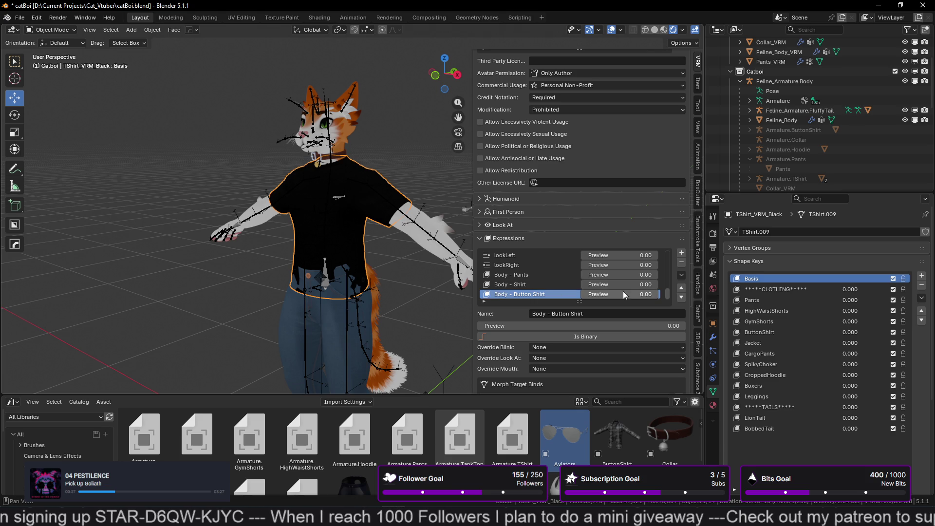
pyautogui.moveTo(594, 295)
pyautogui.mouseDown()
pyautogui.moveTo(631, 296)
pyautogui.moveTo(590, 295)
pyautogui.moveTo(609, 284)
pyautogui.moveTo(660, 285)
pyautogui.moveTo(591, 285)
pyautogui.moveTo(660, 285)
pyautogui.mouseUp()
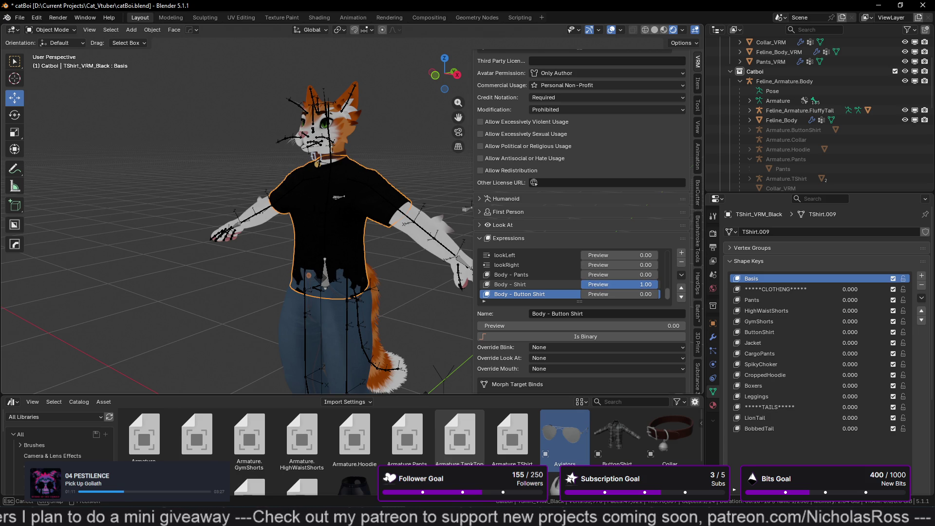
pyautogui.moveTo(660, 285)
pyautogui.mouseDown()
pyautogui.moveTo(590, 285)
pyautogui.moveTo(604, 275)
pyautogui.moveTo(730, 285)
pyautogui.mouseUp()
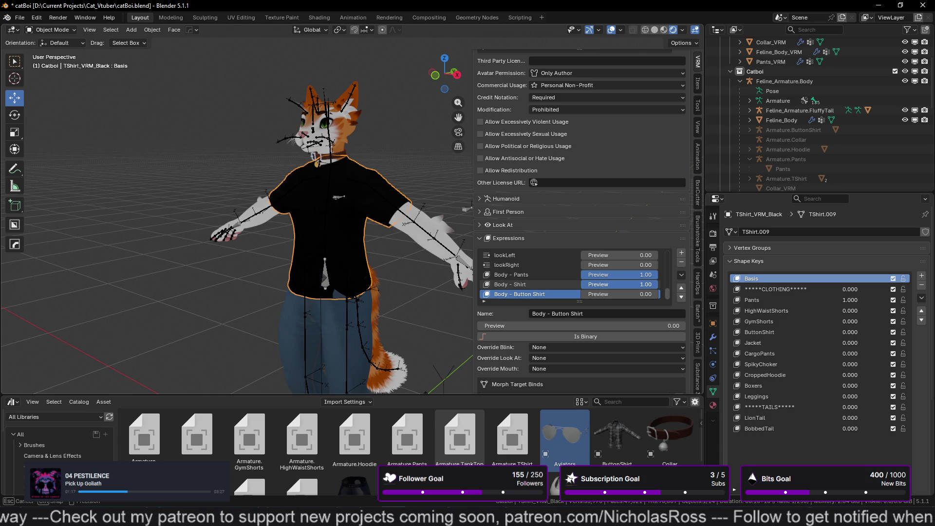
pyautogui.moveTo(660, 284)
pyautogui.mouseDown()
pyautogui.moveTo(604, 284)
pyautogui.moveTo(660, 284)
pyautogui.mouseUp()
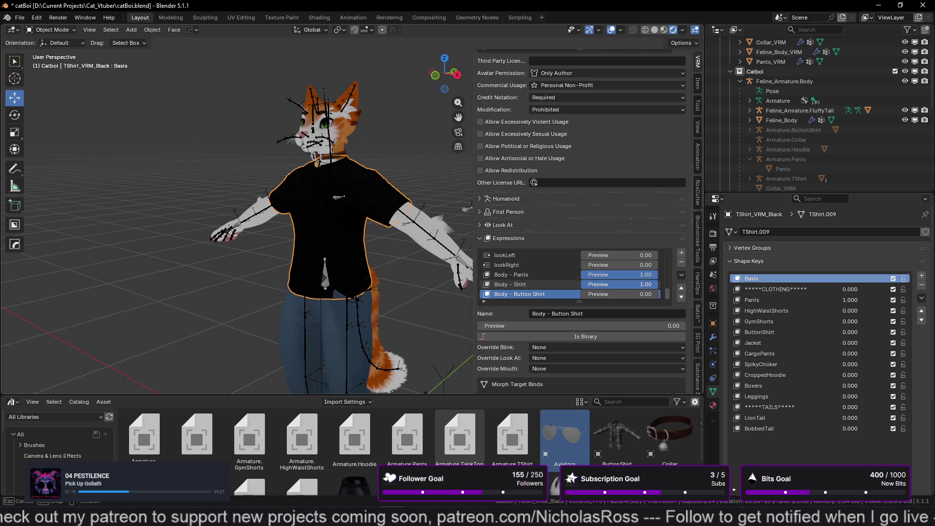
pyautogui.moveTo(312, 243)
pyautogui.mouseDown(button='middle')
pyautogui.moveTo(394, 256)
pyautogui.moveTo(372, 237)
pyautogui.mouseUp(button='middle')
pyautogui.moveTo(360, 222)
pyautogui.mouseDown(button='middle')
pyautogui.moveTo(373, 288)
pyautogui.moveTo(463, 267)
pyautogui.mouseUp(button='middle')
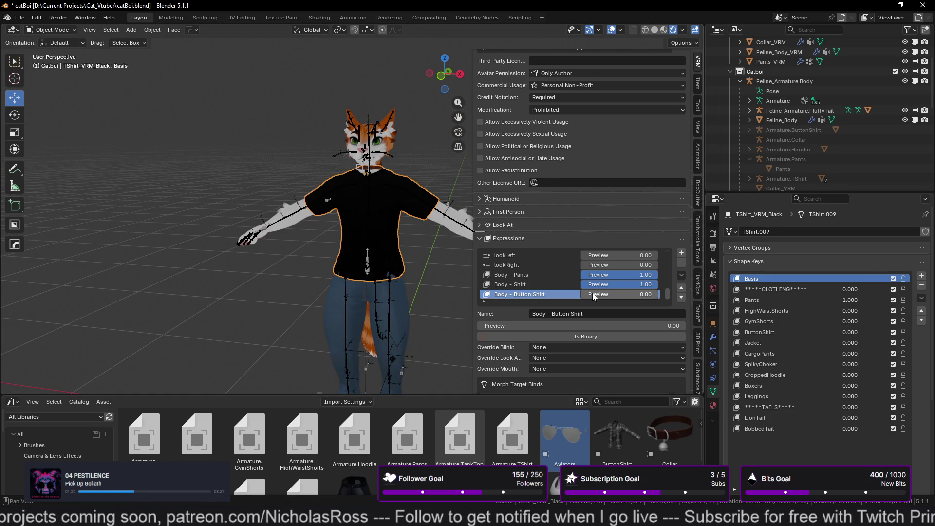
pyautogui.moveTo(619, 295)
pyautogui.mouseDown()
pyautogui.moveTo(653, 294)
pyautogui.moveTo(584, 294)
pyautogui.mouseUp()
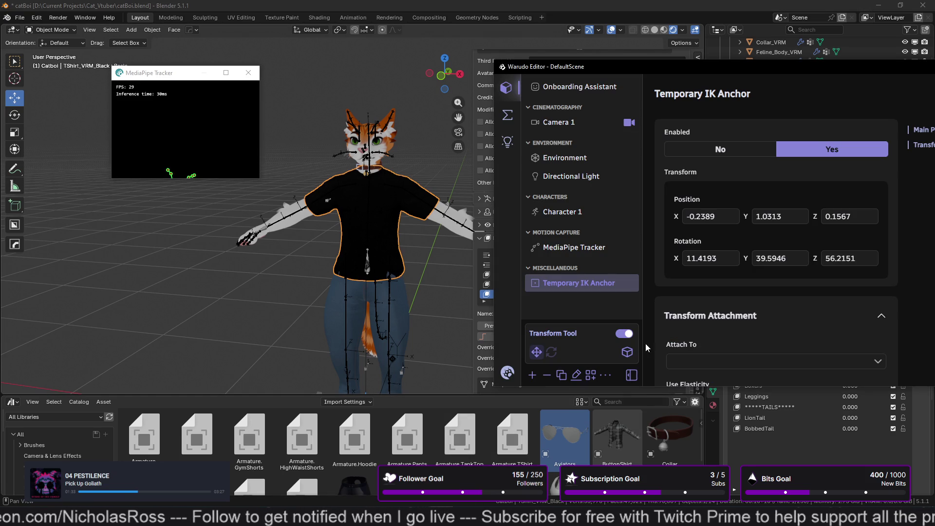
# - Check the anchor's attach list without choosing, bring the editor into view, and return to the avatar window
pyautogui.scroll(-3, 734, 305)
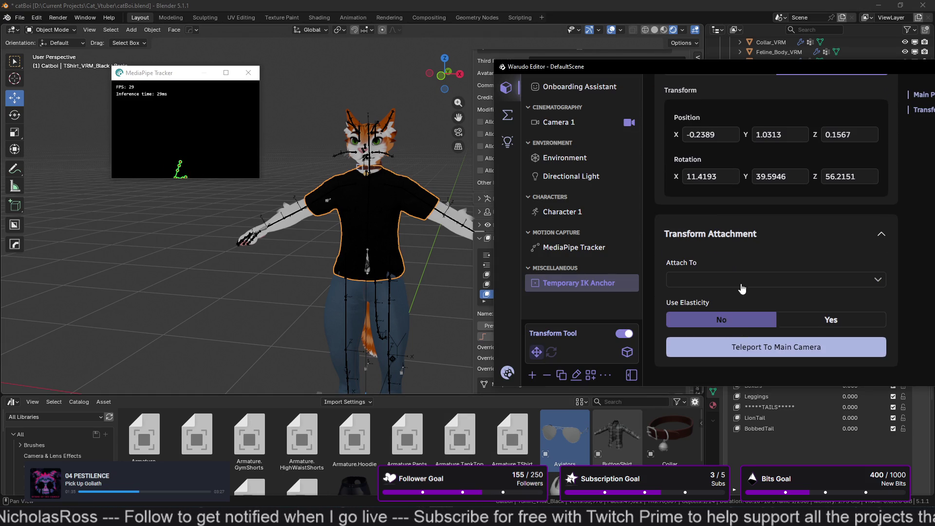
pyautogui.click(750, 279)
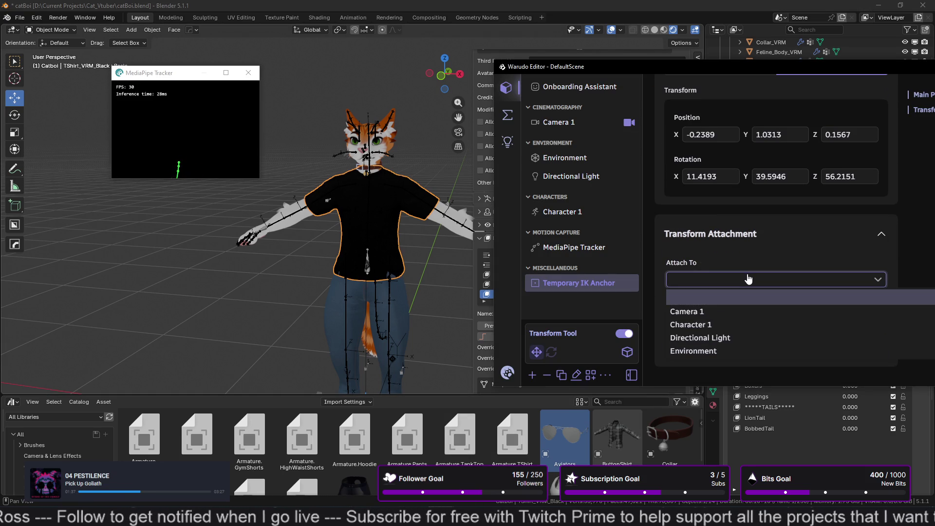
pyautogui.click(766, 288)
pyautogui.scroll(3, 788, 298)
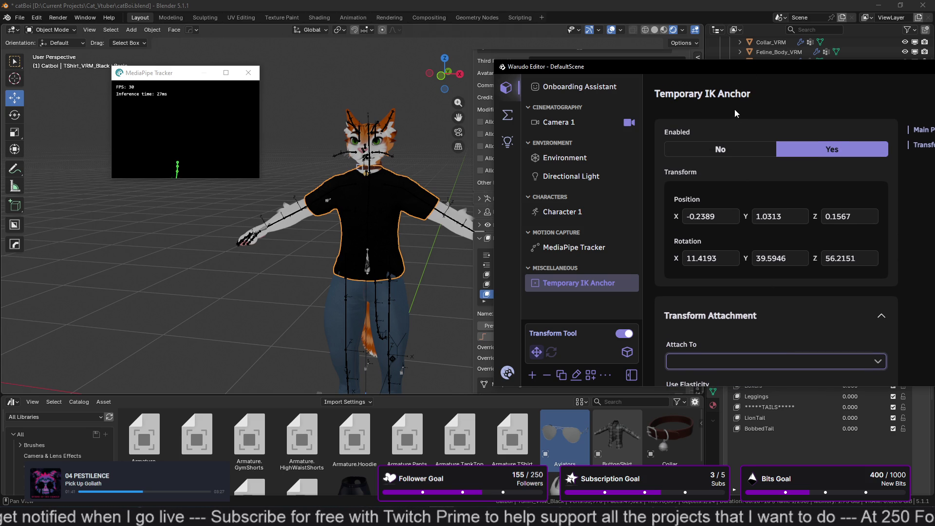
pyautogui.moveTo(720, 70); pyautogui.dragTo(533, 69)
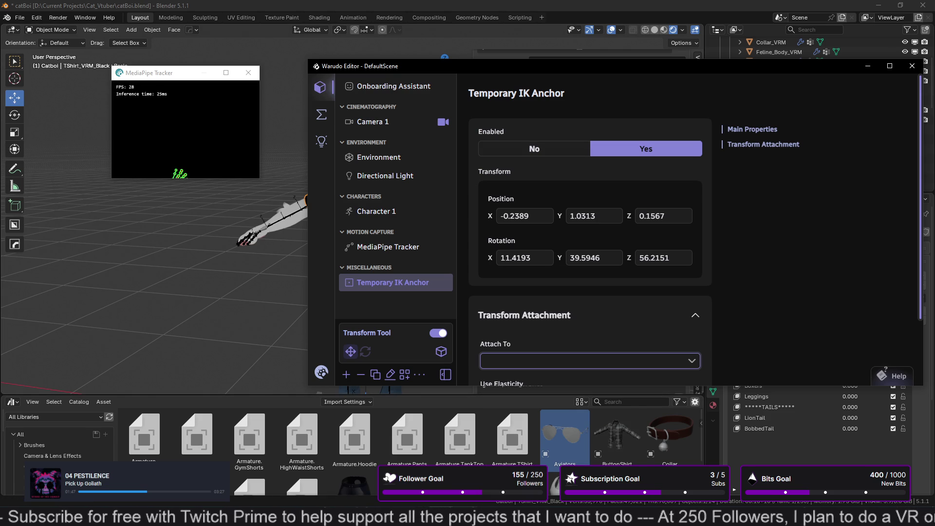
pyautogui.hotkey('alt', 'Tab')
pyautogui.hotkey('alt', 'Tab')
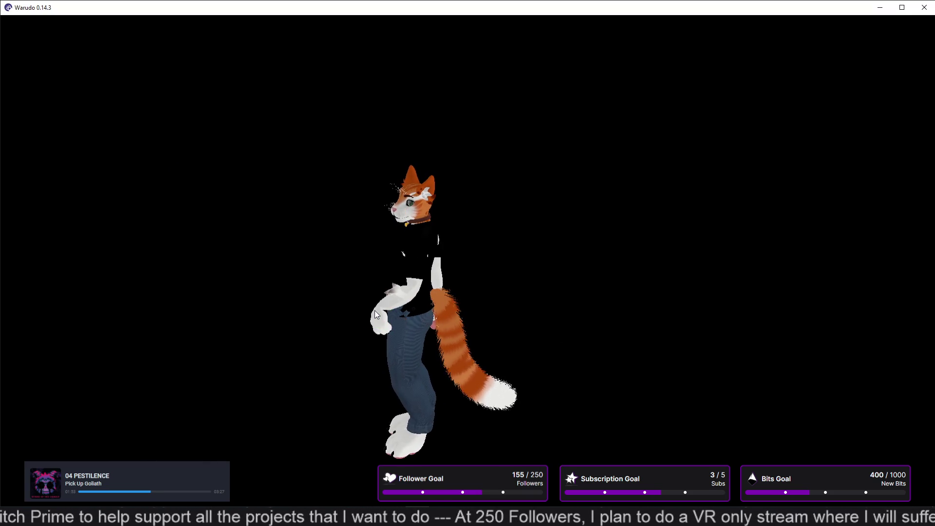
# - Lower the anchor to -0.1936, 0.8979, 0.0842, then toggle its Enabled off and back on
pyautogui.moveTo(375, 311); pyautogui.dragTo(389, 328)
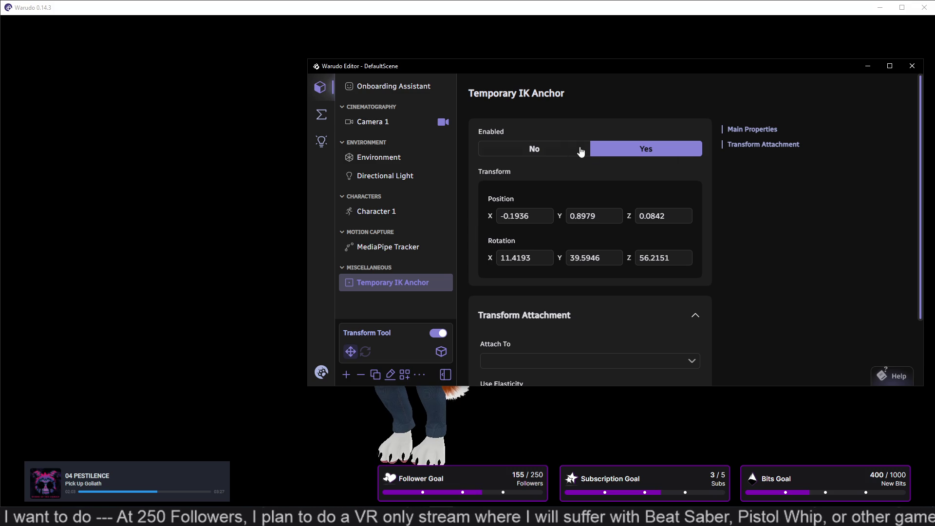
pyautogui.click(542, 150)
pyautogui.moveTo(601, 69); pyautogui.dragTo(815, 126)
pyautogui.click(845, 214)
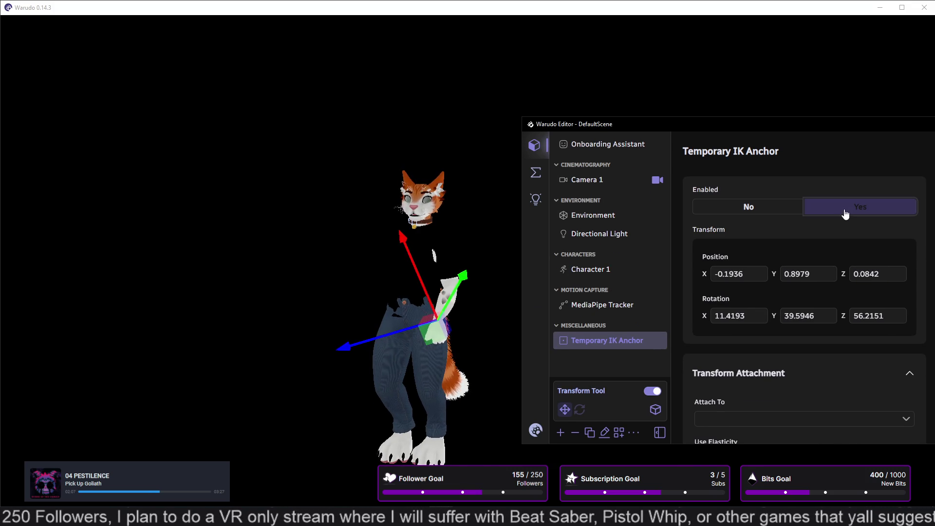
pyautogui.moveTo(746, 125); pyautogui.dragTo(673, 76)
pyautogui.scroll(-2, 668, 293)
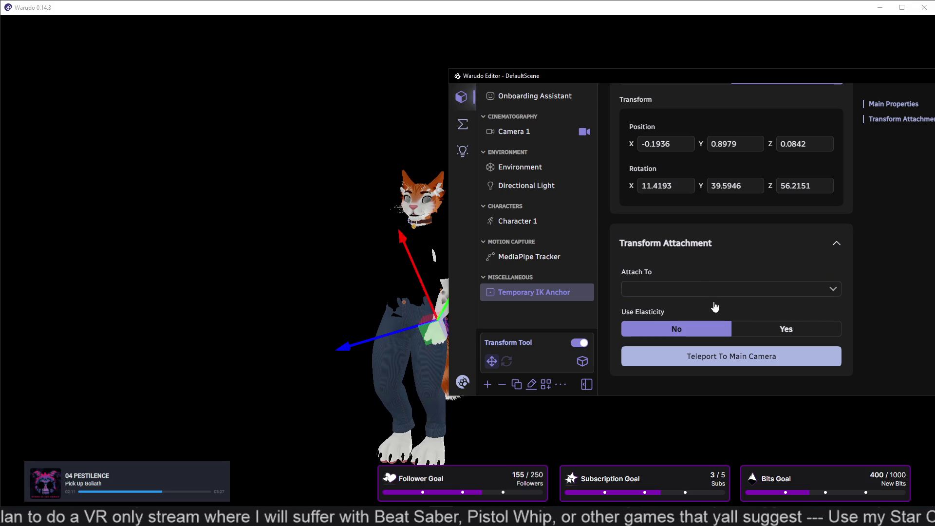
pyautogui.click(769, 323)
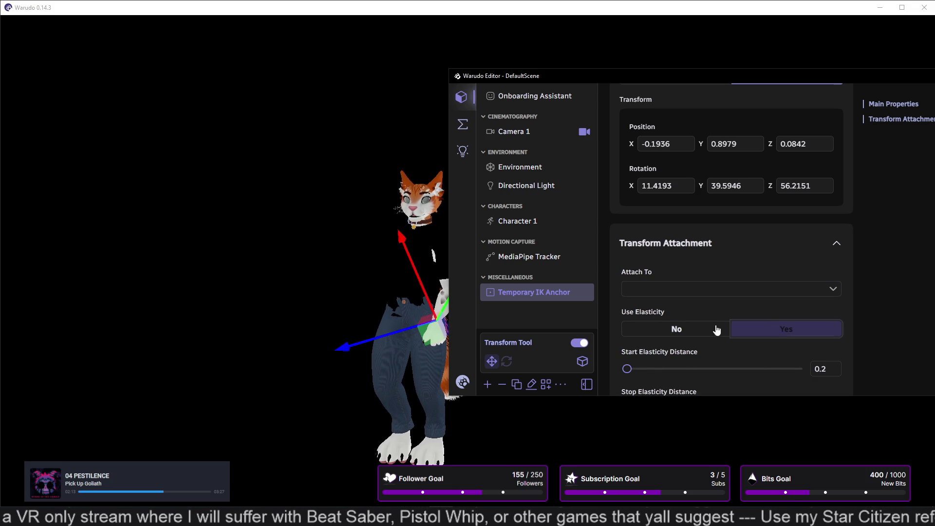
pyautogui.moveTo(811, 369); pyautogui.dragTo(299, 382)
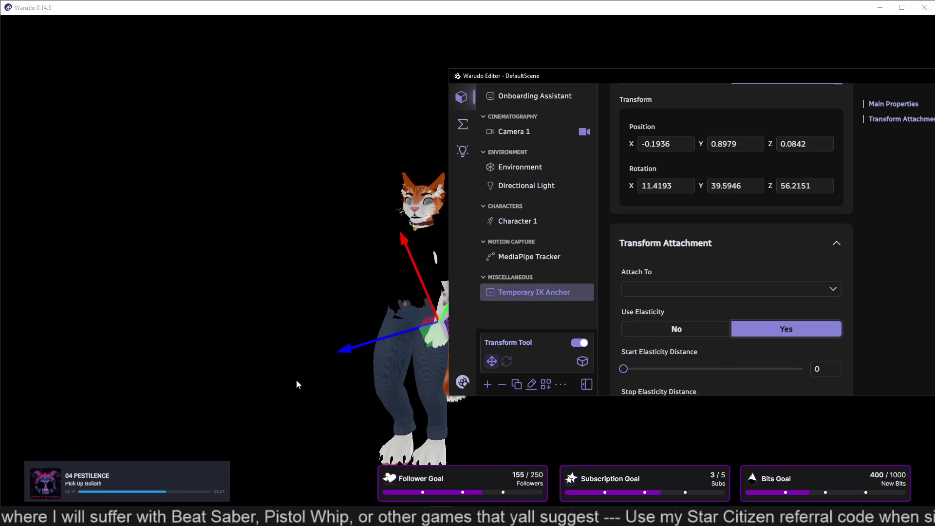
pyautogui.scroll(-5, 653, 340)
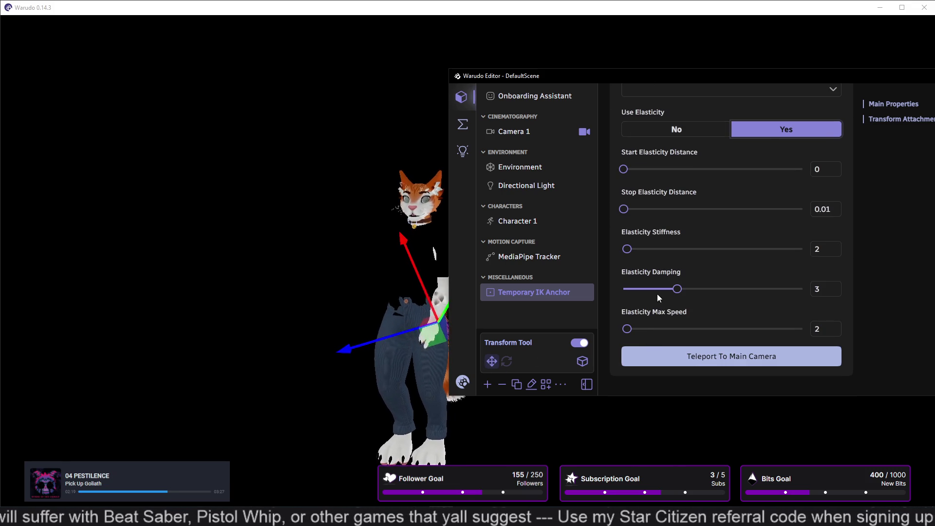
pyautogui.click(687, 354)
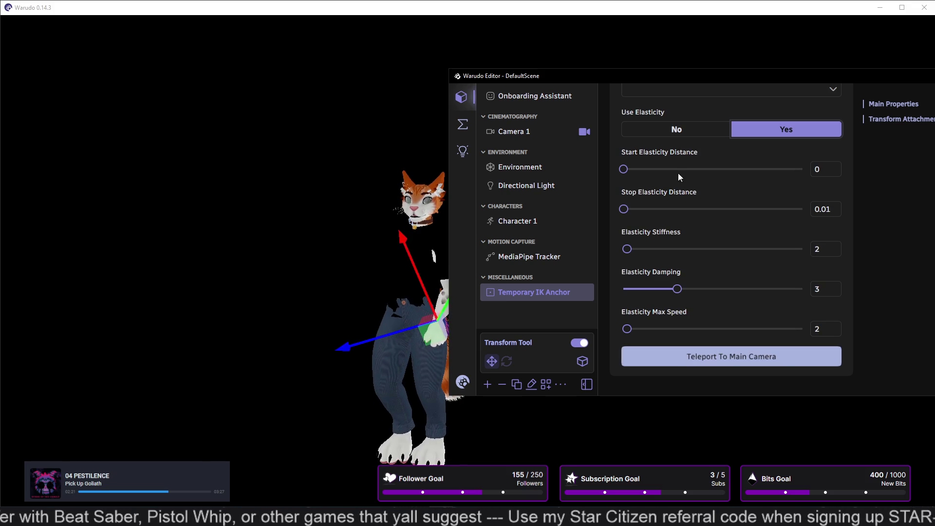
pyautogui.click(669, 130)
pyautogui.moveTo(721, 81)
pyautogui.mouseDown()
pyautogui.moveTo(563, 86)
pyautogui.moveTo(630, 92)
pyautogui.mouseUp()
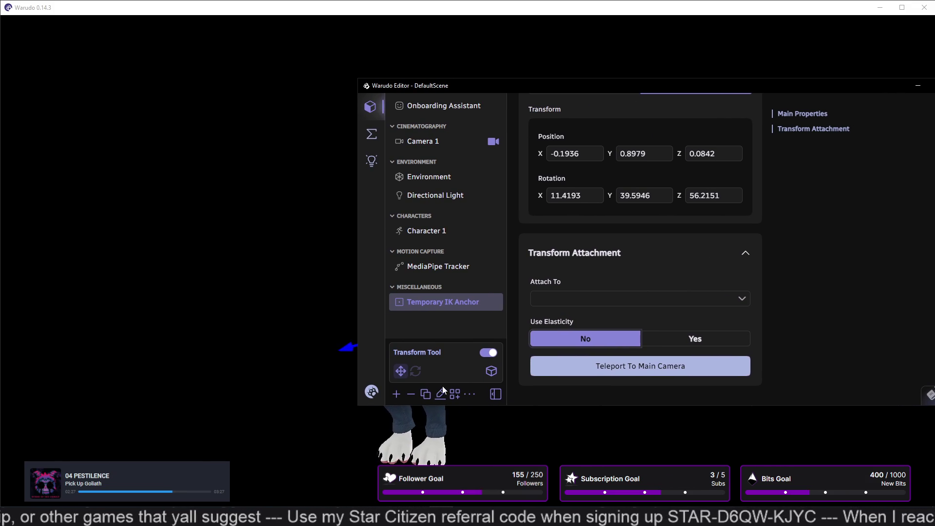
pyautogui.click(416, 372)
# - Rotate the hand's Temporary IK Anchor to 341.9846, 46.7273, 47.2785, checking the angle from several views
pyautogui.click(334, 345)
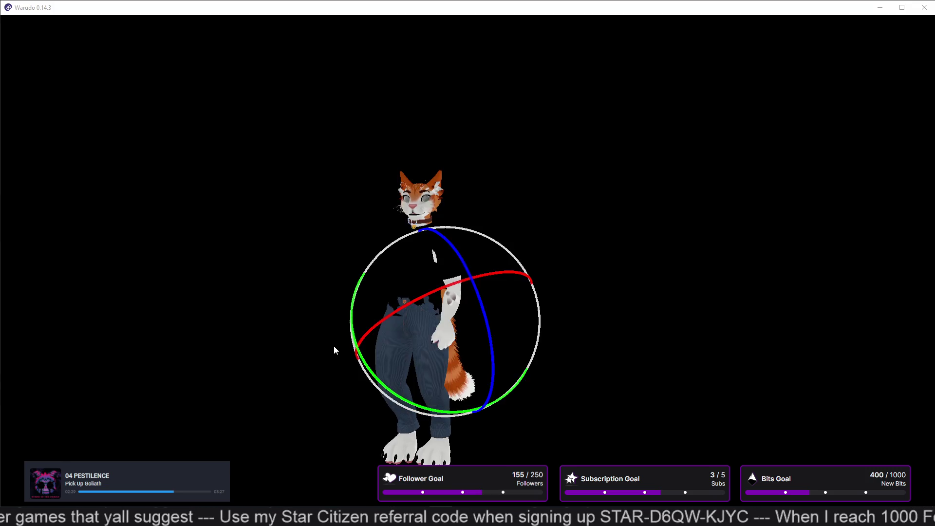
pyautogui.moveTo(449, 324)
pyautogui.mouseDown()
pyautogui.moveTo(298, 375)
pyautogui.moveTo(735, 317)
pyautogui.moveTo(618, 334)
pyautogui.moveTo(530, 390)
pyautogui.mouseUp()
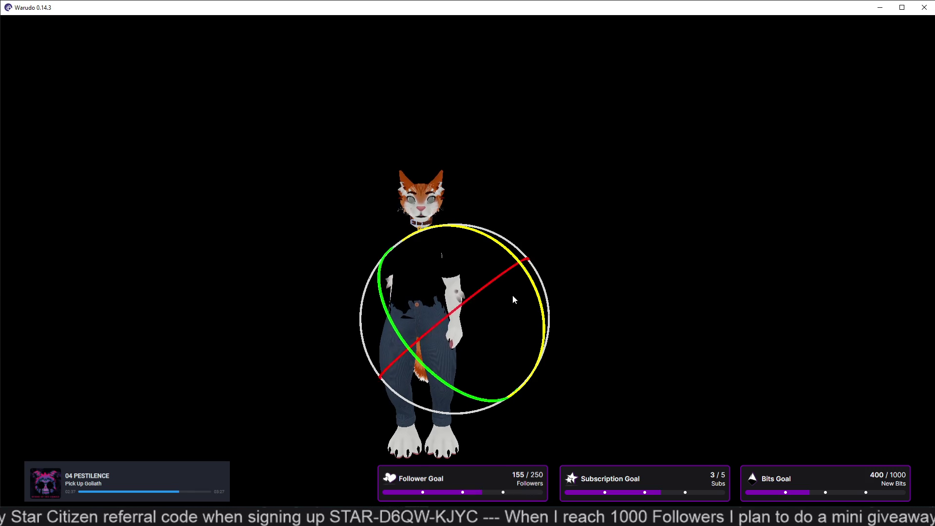
pyautogui.moveTo(414, 335)
pyautogui.mouseDown()
pyautogui.moveTo(279, 329)
pyautogui.moveTo(302, 336)
pyautogui.mouseUp()
pyautogui.moveTo(367, 410)
pyautogui.mouseDown()
pyautogui.moveTo(286, 428)
pyautogui.moveTo(195, 426)
pyautogui.moveTo(52, 457)
pyautogui.mouseUp()
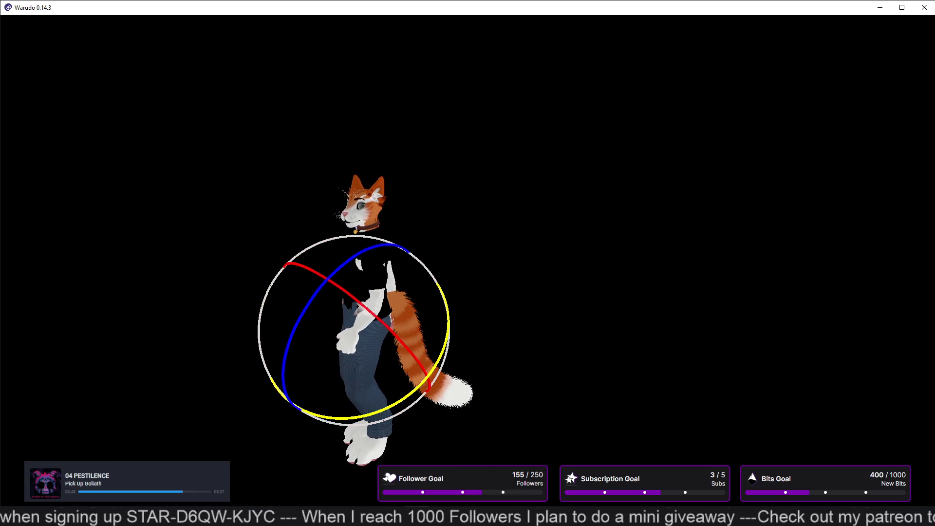
pyautogui.moveTo(282, 396); pyautogui.dragTo(388, 370)
pyautogui.scroll(3, 388, 370)
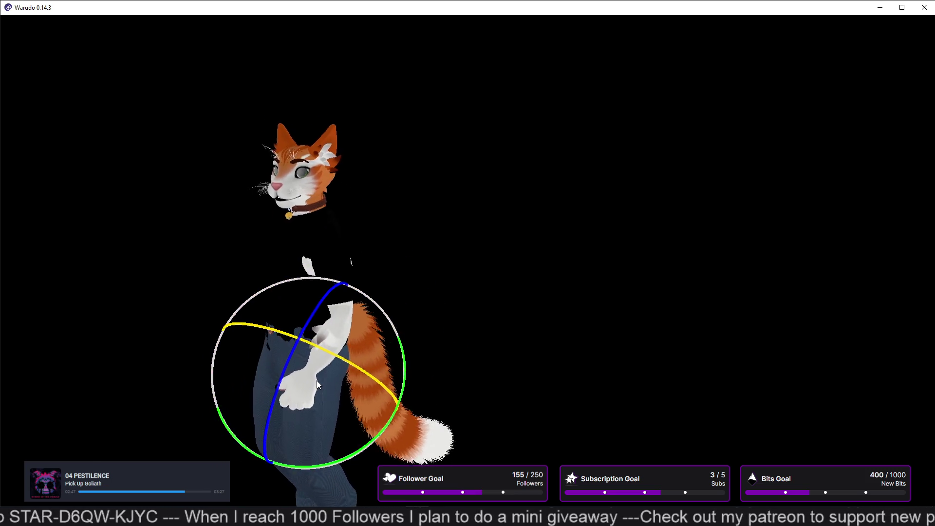
pyautogui.moveTo(316, 381)
pyautogui.mouseDown(button='right')
pyautogui.moveTo(224, 408)
pyautogui.moveTo(408, 309)
pyautogui.moveTo(495, 352)
pyautogui.moveTo(530, 352)
pyautogui.moveTo(347, 341)
pyautogui.moveTo(326, 320)
pyautogui.moveTo(392, 343)
pyautogui.mouseUp(button='right')
pyautogui.scroll(-5, 392, 343)
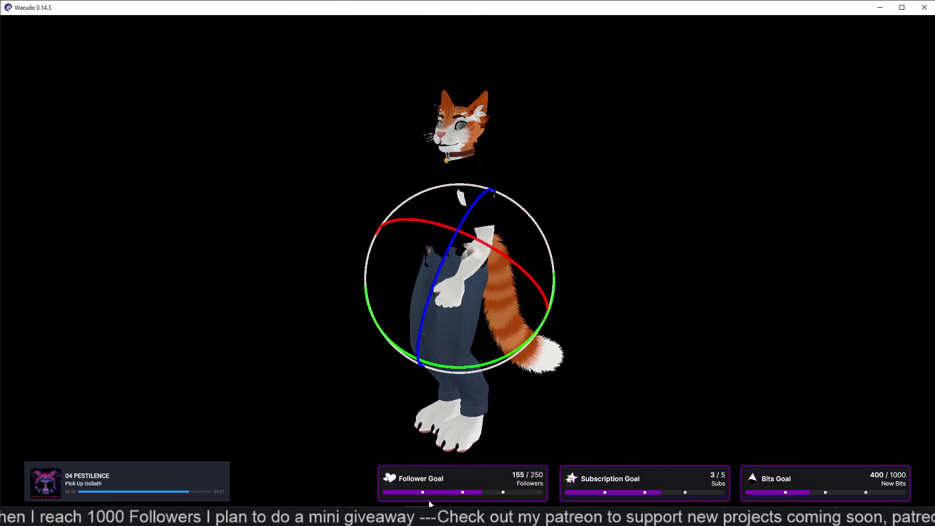
pyautogui.hotkey('alt', 'Tab')
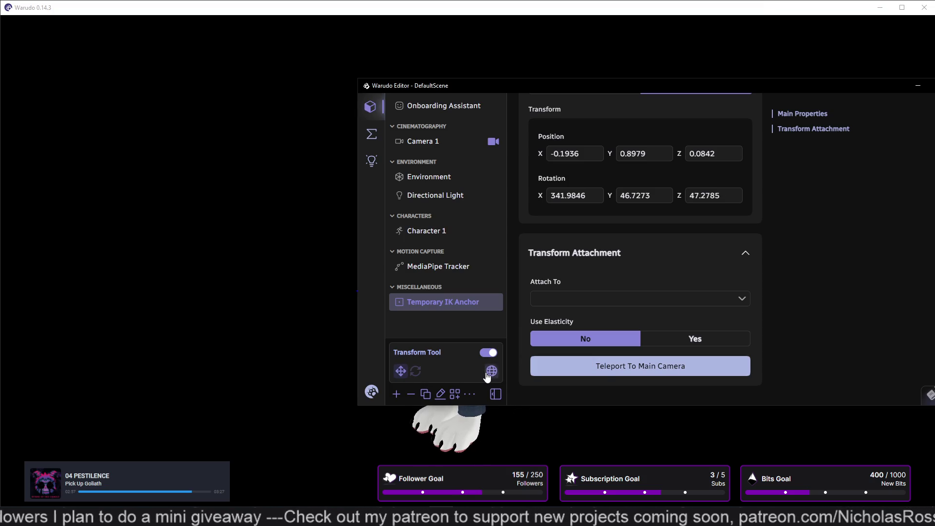
pyautogui.click(286, 270)
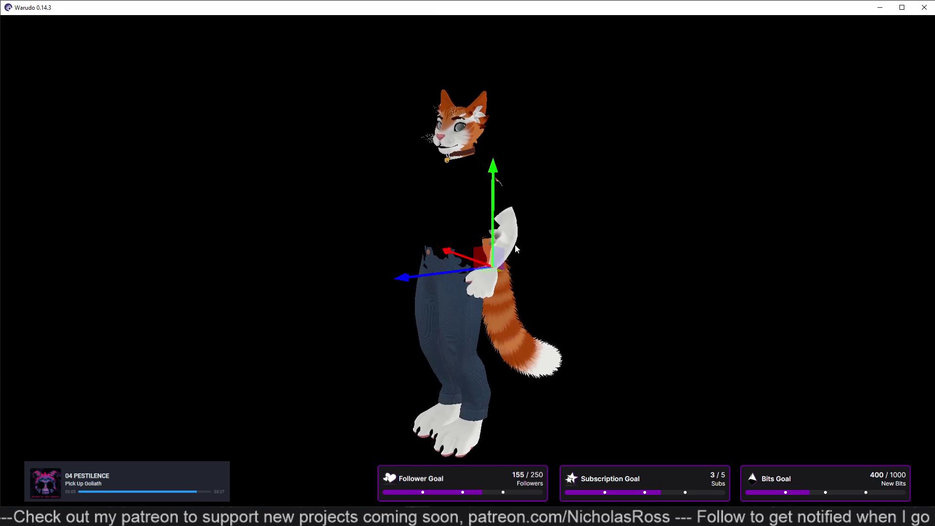
# - Orbit around the posed cat avatar to check it from behind and in front, then return to Blender
pyautogui.click(696, 242)
pyautogui.moveTo(461, 231)
pyautogui.mouseDown()
pyautogui.moveTo(380, 232)
pyautogui.moveTo(329, 254)
pyautogui.moveTo(376, 253)
pyautogui.mouseUp()
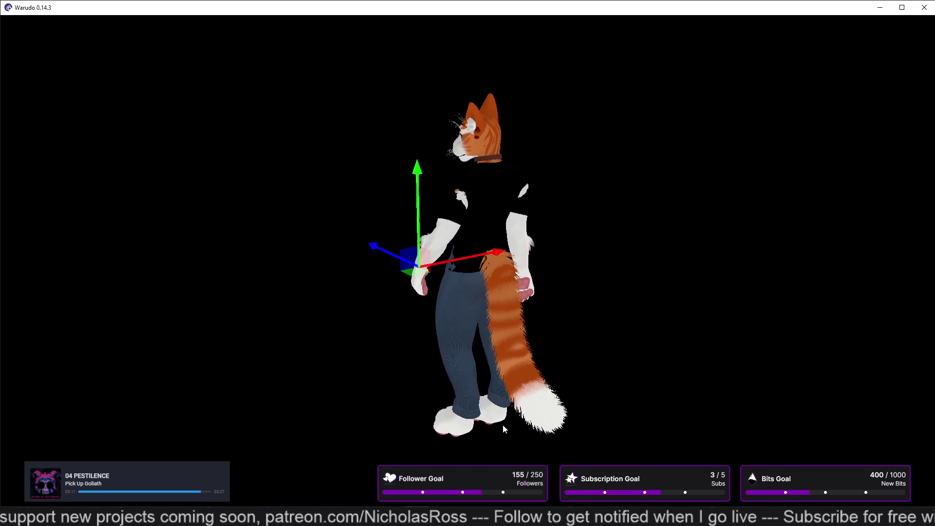
pyautogui.moveTo(640, 386)
pyautogui.mouseDown()
pyautogui.moveTo(443, 319)
pyautogui.moveTo(178, 320)
pyautogui.moveTo(40, 368)
pyautogui.moveTo(84, 352)
pyautogui.moveTo(216, 350)
pyautogui.moveTo(182, 358)
pyautogui.moveTo(13, 348)
pyautogui.moveTo(190, 360)
pyautogui.moveTo(359, 305)
pyautogui.mouseUp()
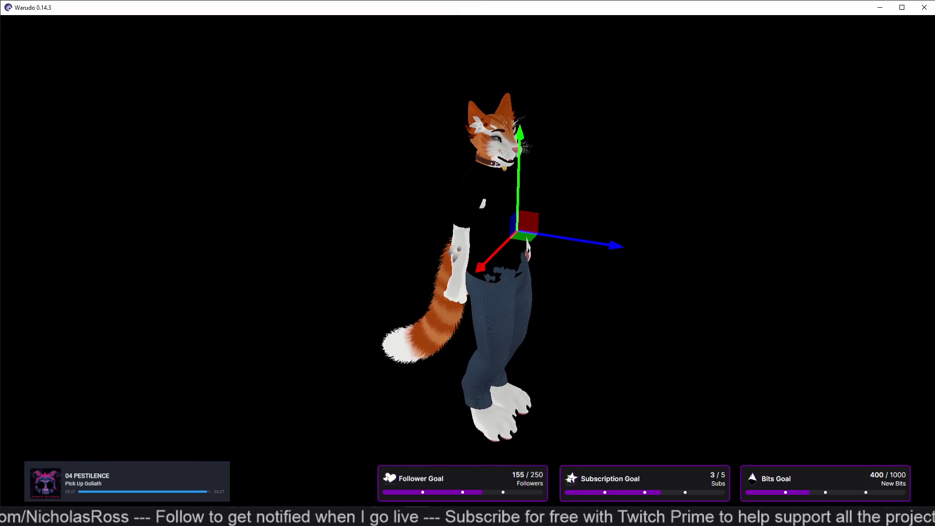
pyautogui.hotkey('alt', 'Tab')
pyautogui.hotkey('alt', 'Tab')
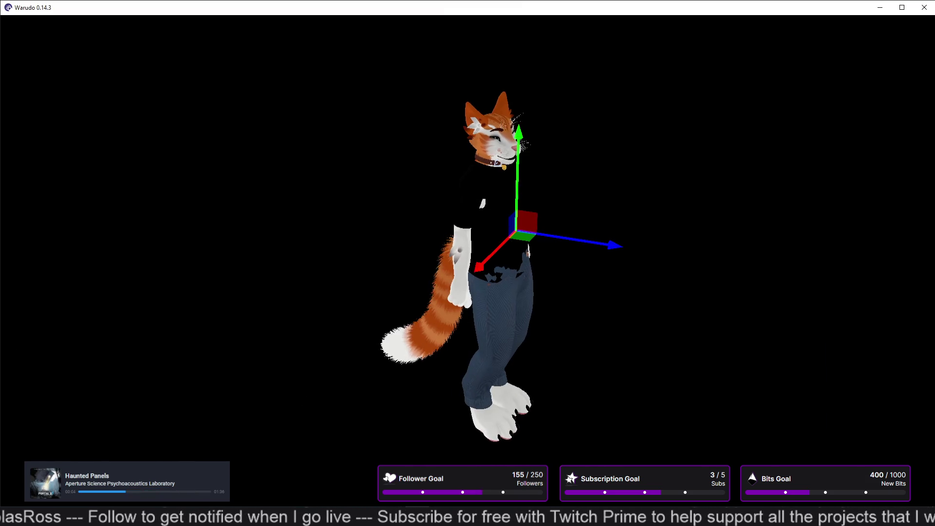
pyautogui.hotkey('alt', 'Tab')
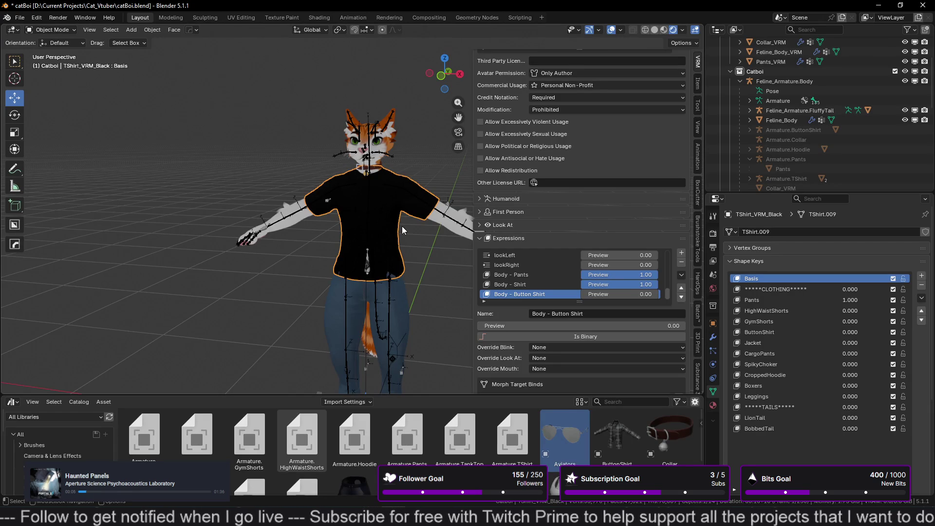
pyautogui.click(338, 320)
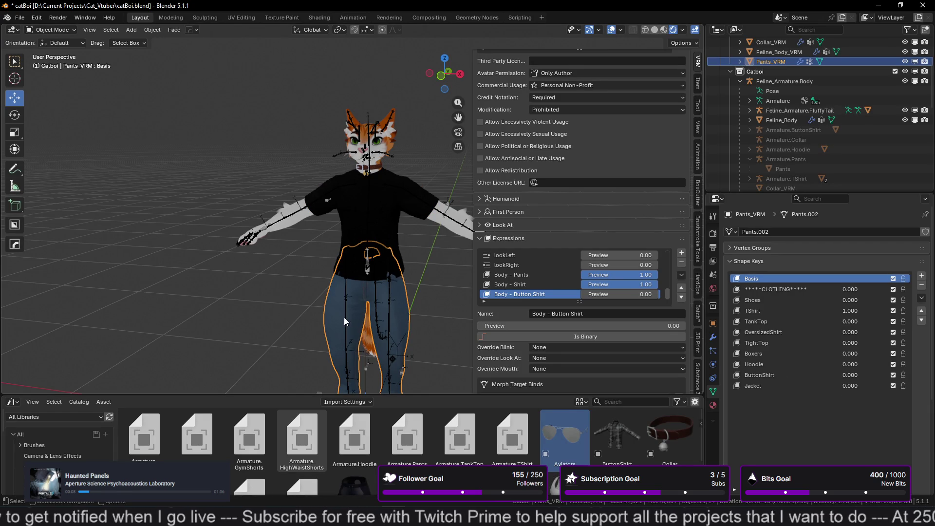
pyautogui.click(366, 208)
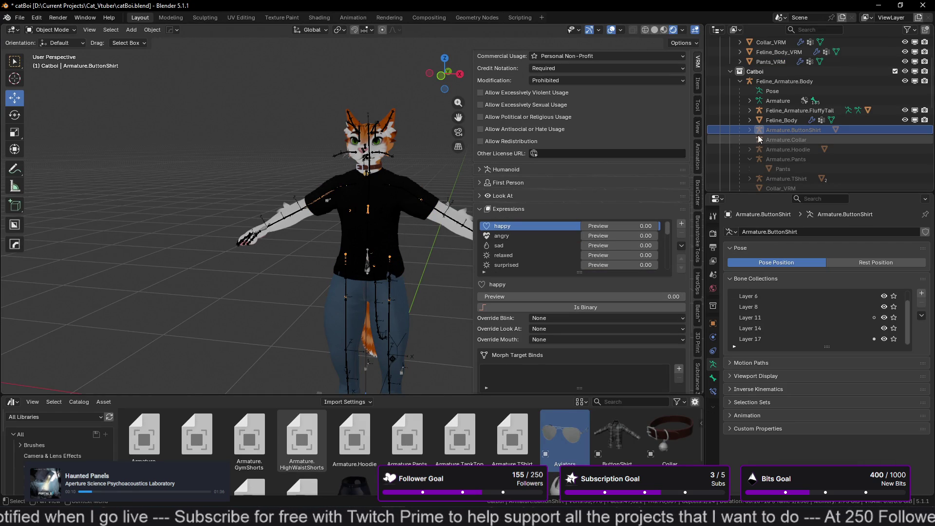
pyautogui.click(406, 188)
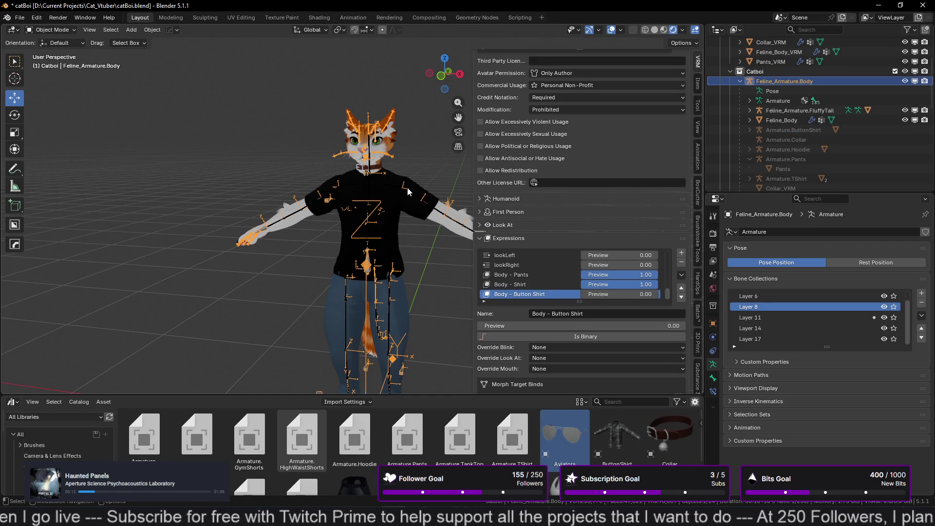
pyautogui.click(415, 189)
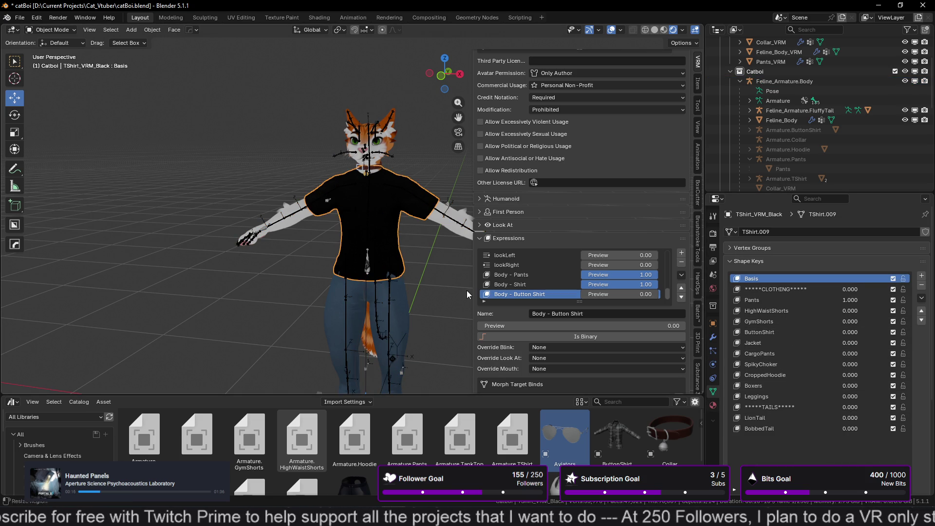
pyautogui.rightClick(394, 266)
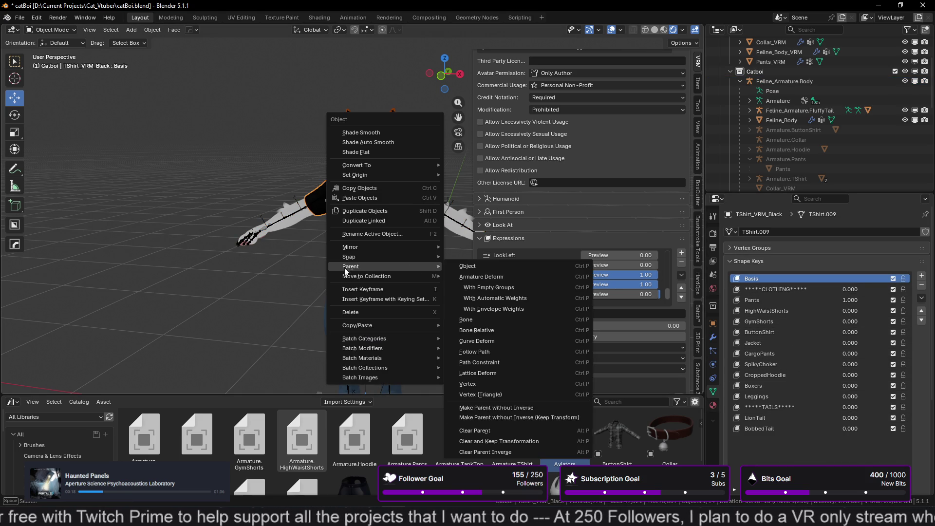
pyautogui.scroll(-3, 273, 259)
pyautogui.rightClick(323, 278)
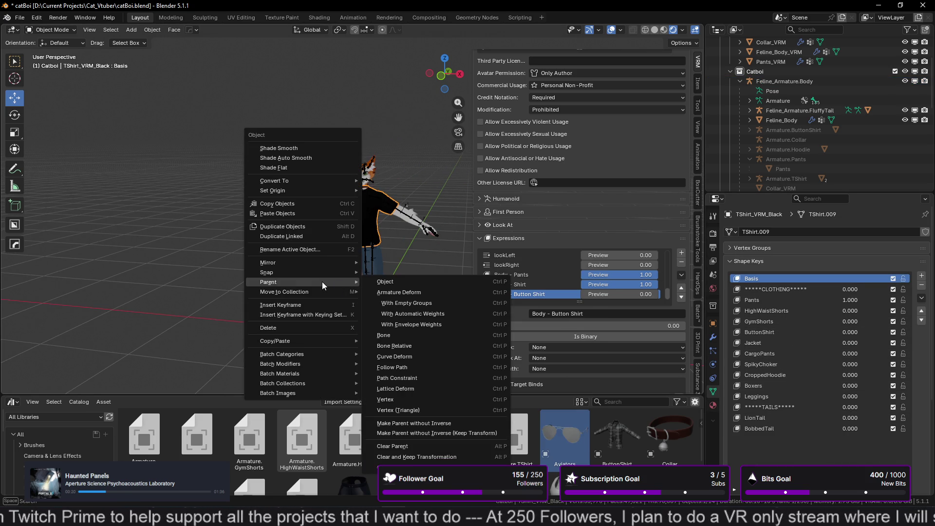
pyautogui.press('Escape')
pyautogui.scroll(3, 443, 268)
pyautogui.moveTo(442, 268); pyautogui.dragTo(427, 328, button='middle')
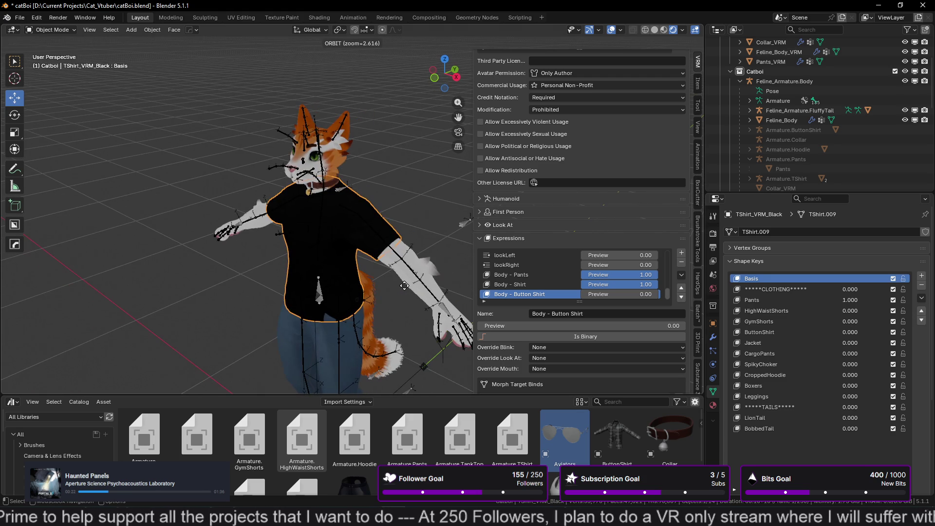
pyautogui.click(442, 310)
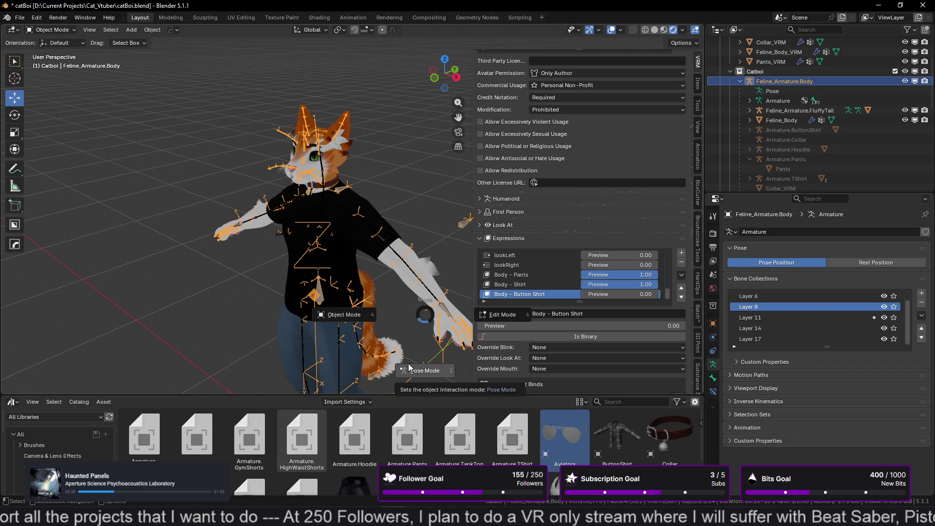
# - In Pose Mode, move the left hand controller bone down toward the hip and confirm it
pyautogui.hotkey('ctrl', 'Tab')
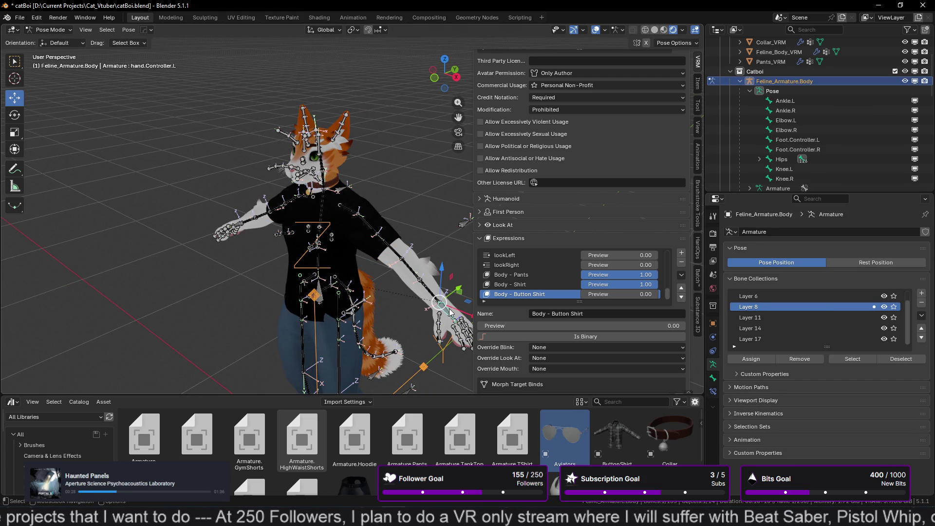
pyautogui.moveTo(455, 310); pyautogui.dragTo(376, 277)
pyautogui.rightClick(216, 318)
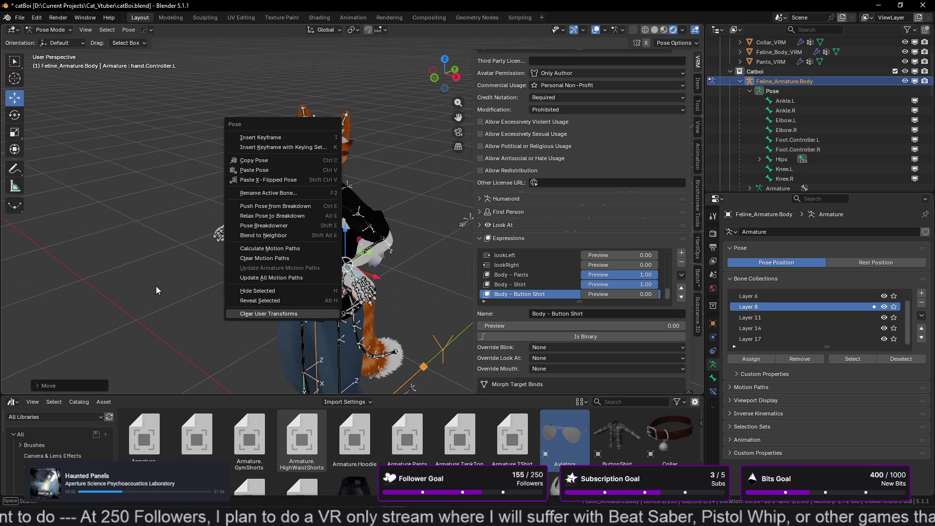
pyautogui.press('Escape')
pyautogui.press('KP_Decimal')
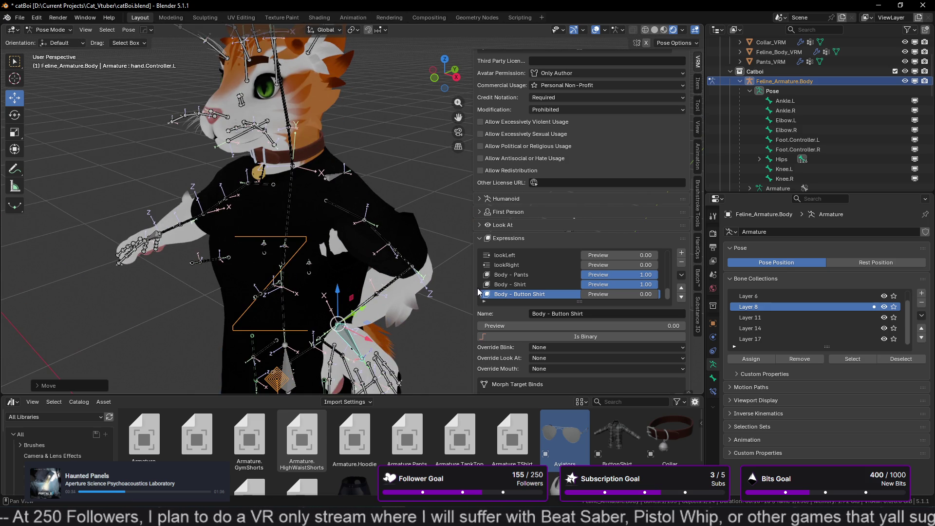
# - Orbit around to the cat's side and deselect all bones
pyautogui.rightClick(404, 349)
pyautogui.moveTo(443, 324)
pyautogui.mouseDown(button='middle')
pyautogui.moveTo(470, 317)
pyautogui.moveTo(380, 309)
pyautogui.moveTo(394, 313)
pyautogui.mouseUp(button='middle')
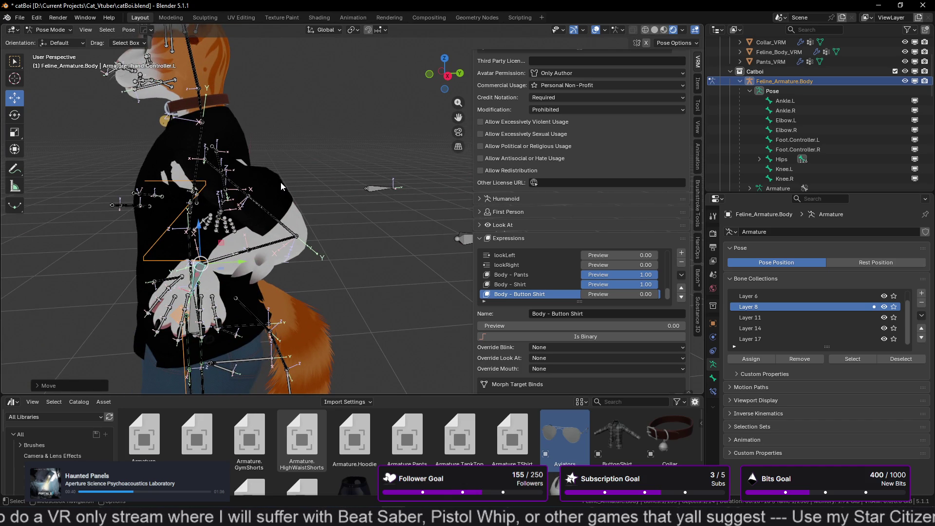
pyautogui.click(265, 192)
pyautogui.scroll(3, 928, 97)
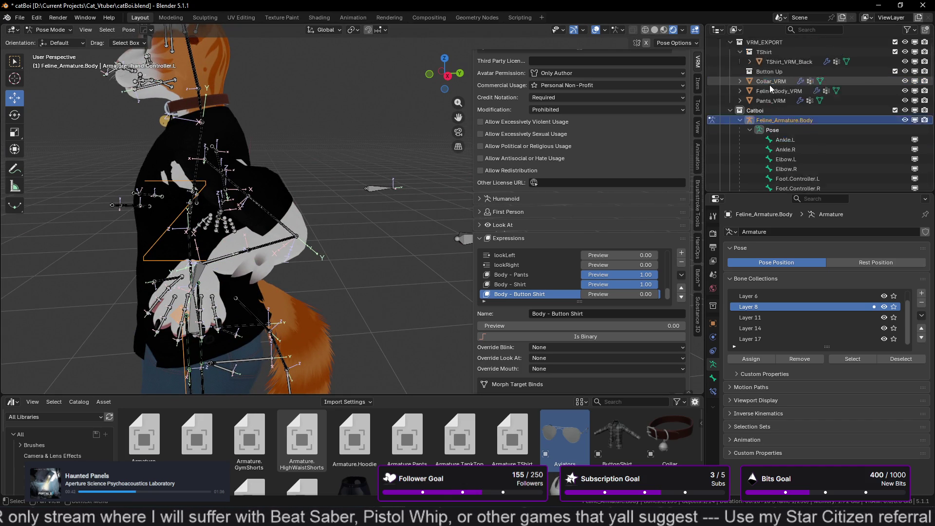
# - Return to Object Mode and select TShirt_Black under Armature.TShirt in the Outliner
pyautogui.hotkey('ctrl', 'Tab')
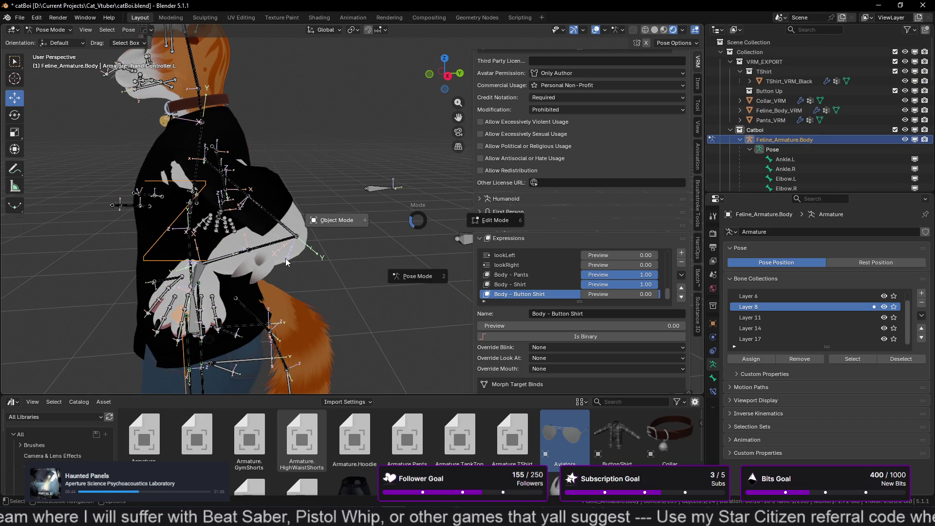
pyautogui.click(336, 220)
pyautogui.click(789, 81)
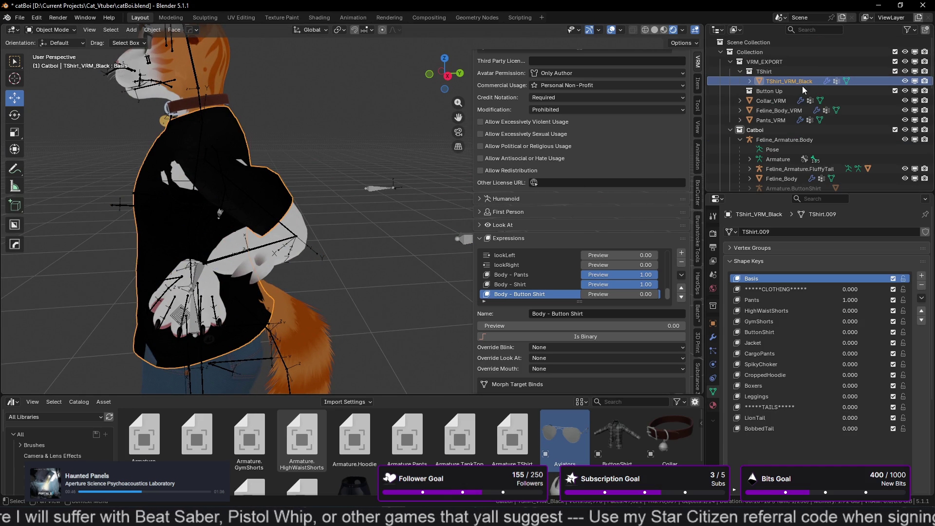
pyautogui.click(804, 90)
pyautogui.scroll(-4, 801, 112)
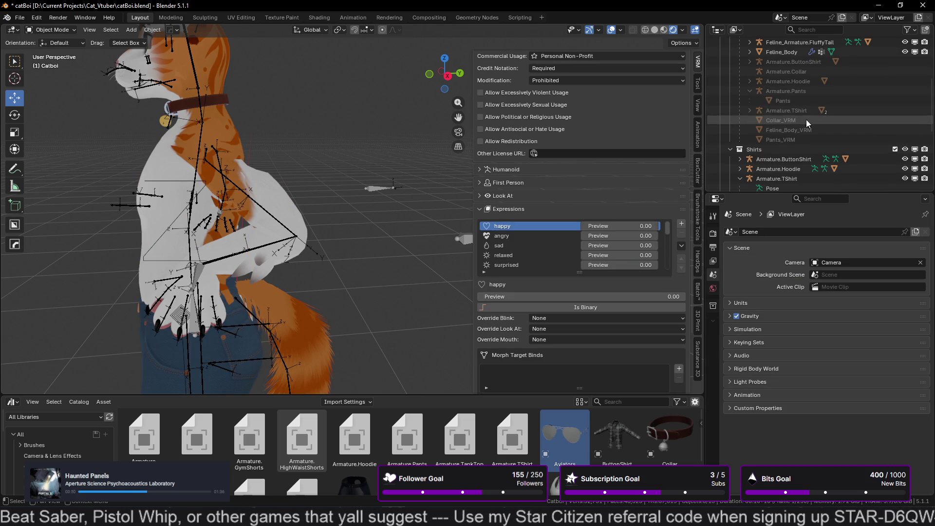
pyautogui.click(750, 110)
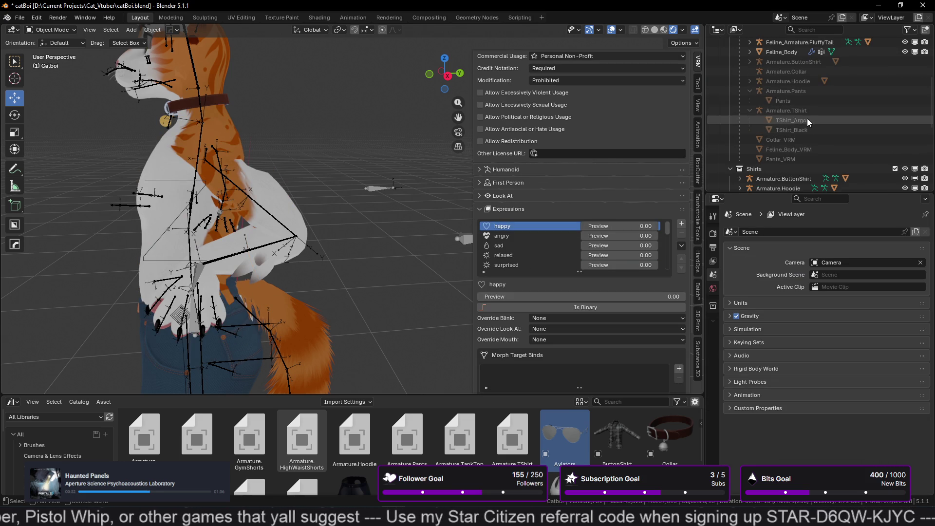
pyautogui.click(794, 131)
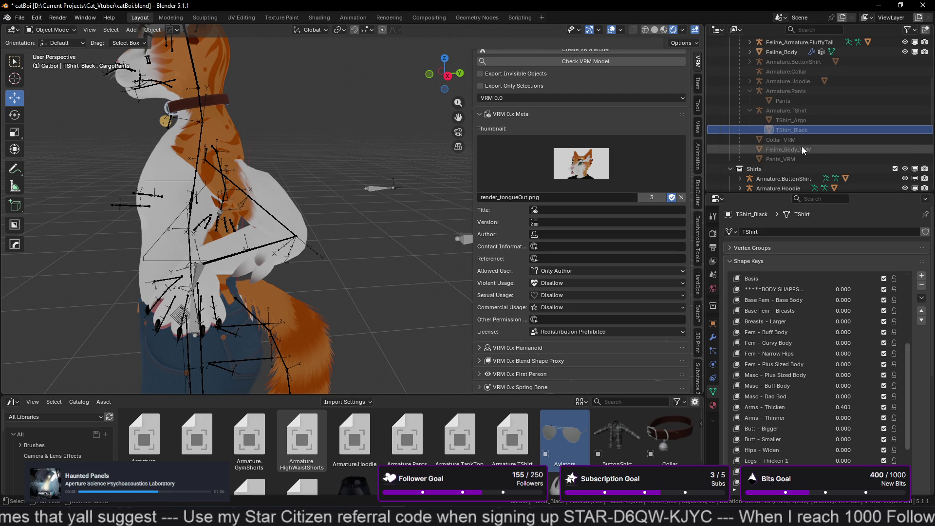
pyautogui.scroll(-5, 812, 147)
pyautogui.scroll(-2, 872, 129)
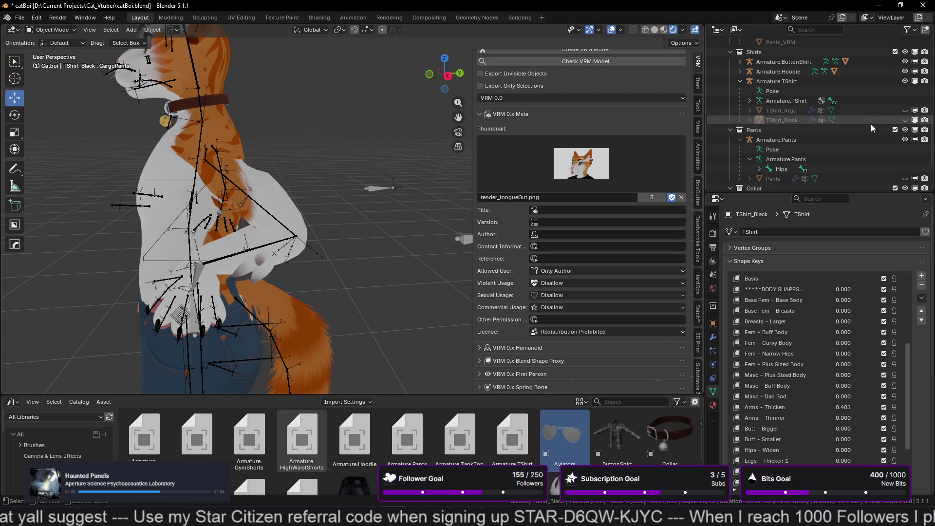
# - Unhide TShirt_Black on the model and delete the accidental TShirt_Black.001 duplicate
pyautogui.click(904, 120)
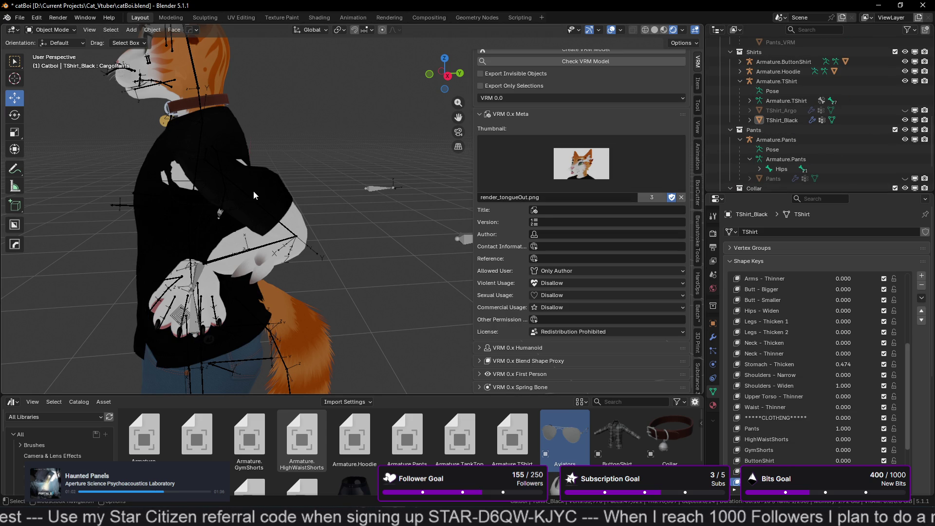
pyautogui.click(253, 191)
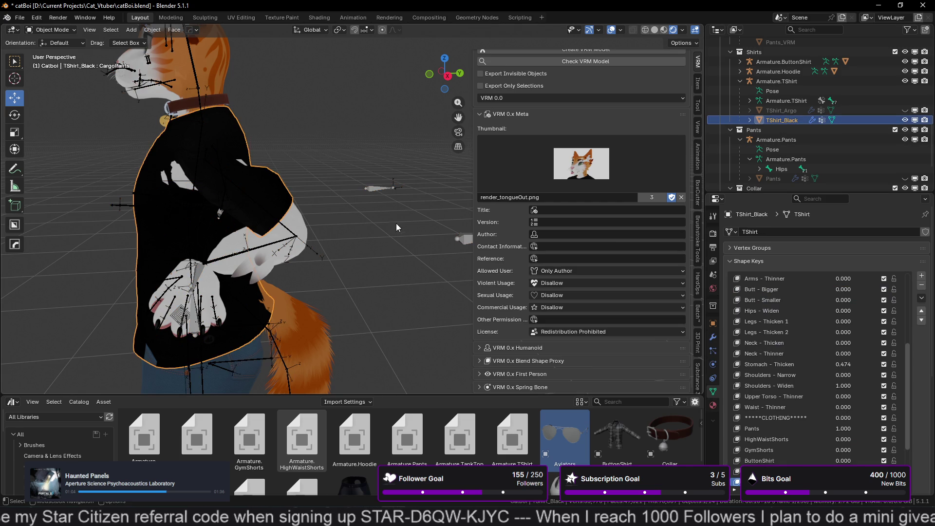
pyautogui.hotkey('shift', 'd')
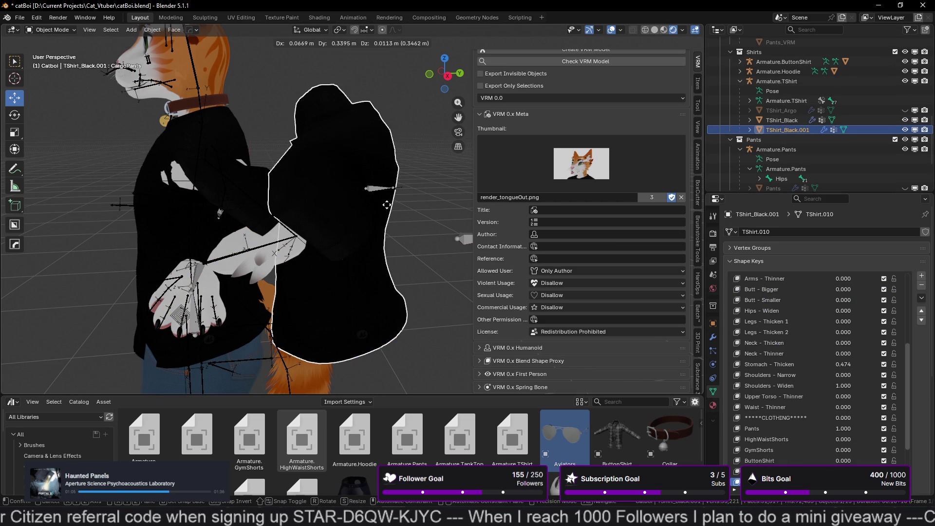
pyautogui.rightClick(387, 205)
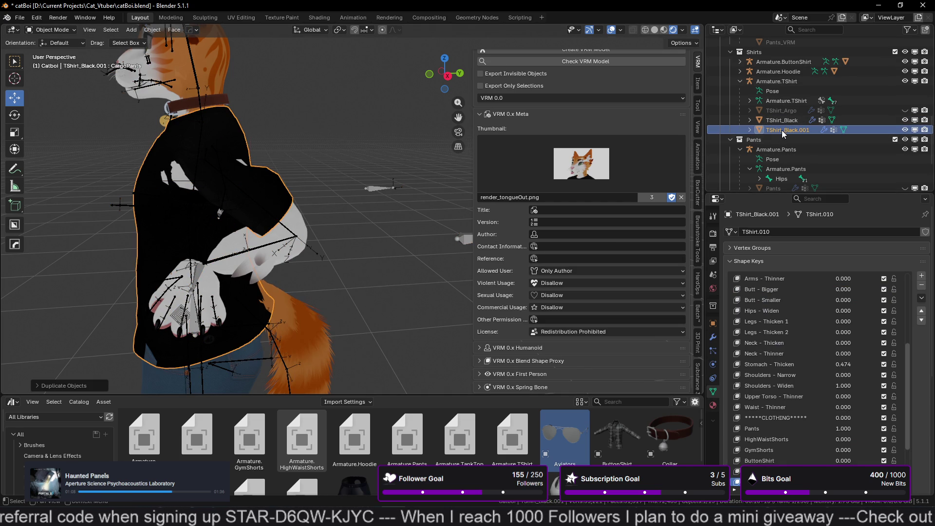
pyautogui.press('Delete')
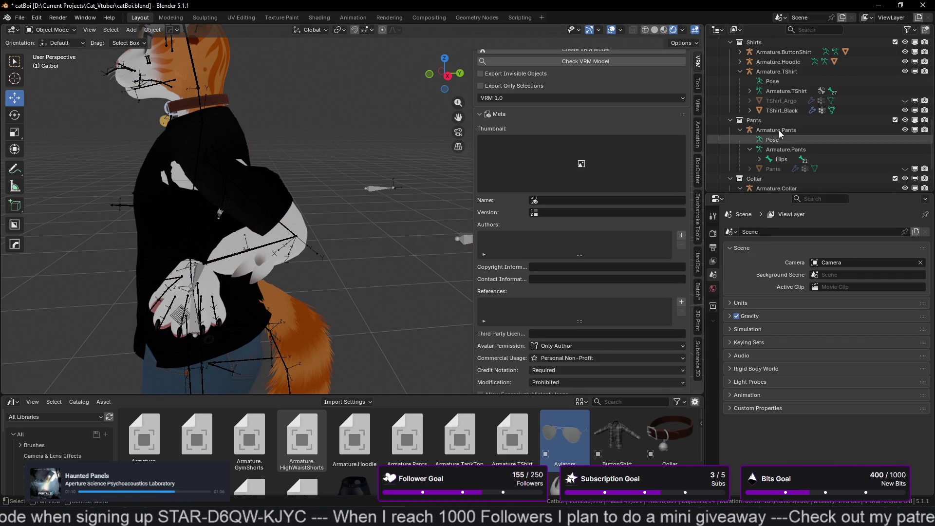
# - Show TShirt_Black's shape keys and preview Arms - Thicken, Shoulders - Narrow and Masc - Buff Body
pyautogui.click(779, 119)
pyautogui.click(782, 111)
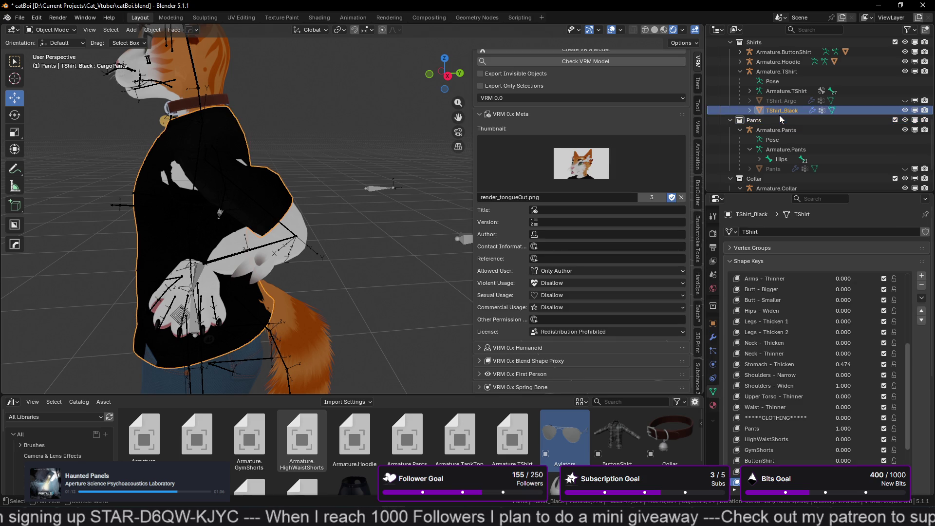
pyautogui.click(809, 429)
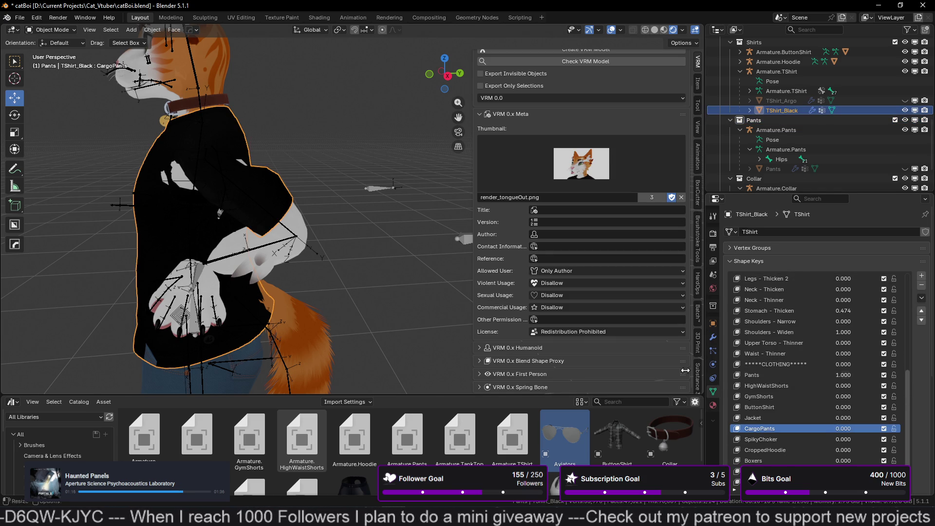
pyautogui.scroll(-2, 338, 324)
pyautogui.scroll(6, 818, 343)
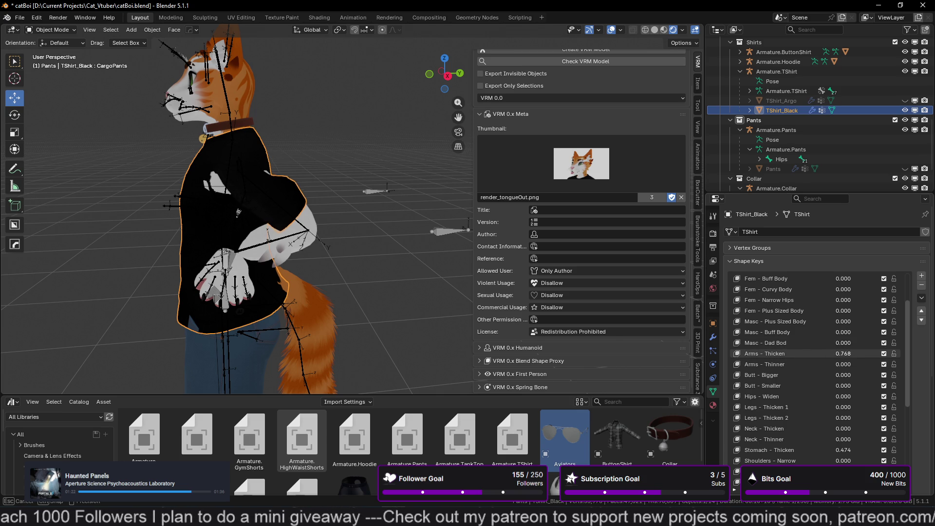
pyautogui.moveTo(843, 354); pyautogui.dragTo(872, 354)
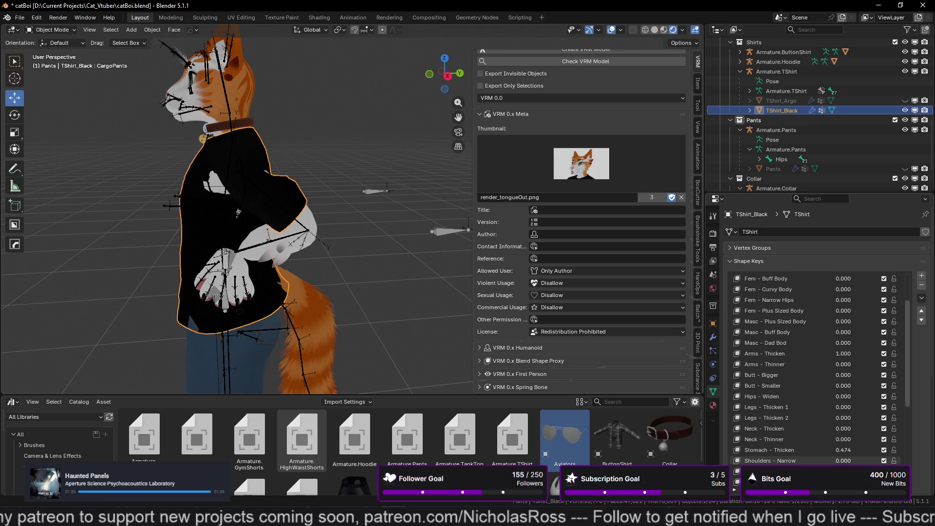
pyautogui.moveTo(843, 460); pyautogui.dragTo(862, 443)
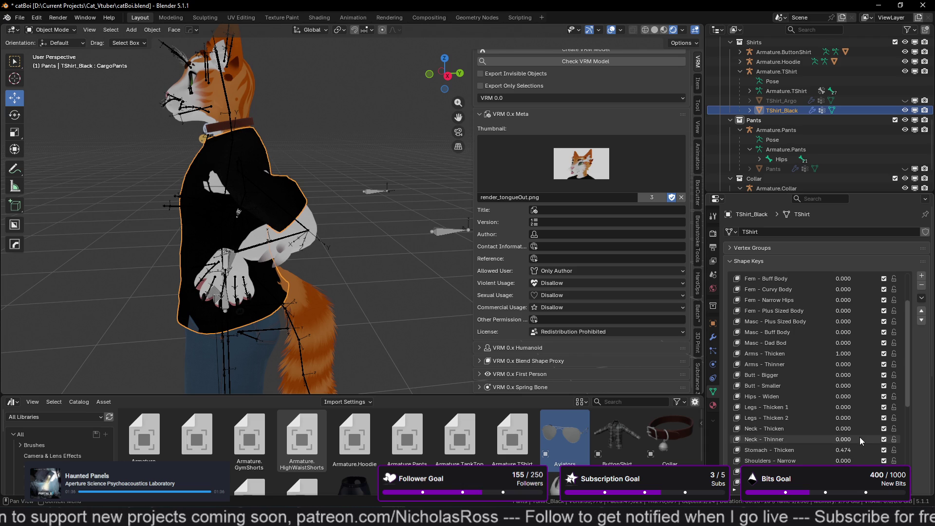
pyautogui.scroll(2, 843, 398)
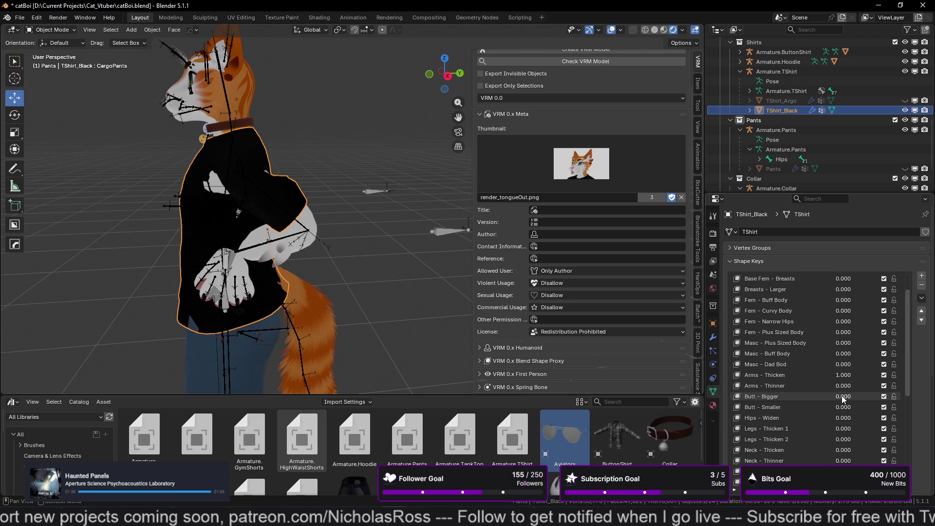
pyautogui.moveTo(843, 357)
pyautogui.mouseDown()
pyautogui.moveTo(886, 357)
pyautogui.moveTo(844, 367)
pyautogui.moveTo(880, 369)
pyautogui.mouseUp()
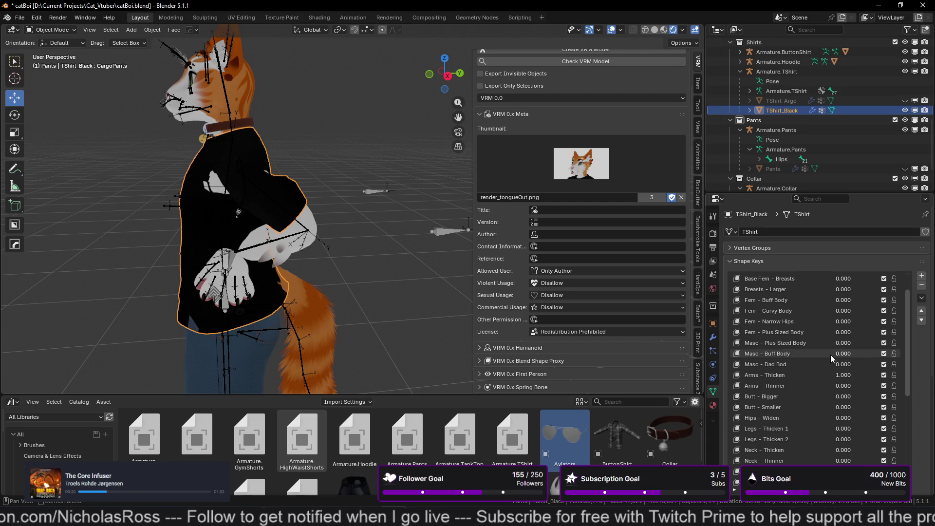
# - Set Arms - Thicken and Shoulders - Widen to 1.000, then try Masc - Plus Sized Body
pyautogui.scroll(2, 838, 327)
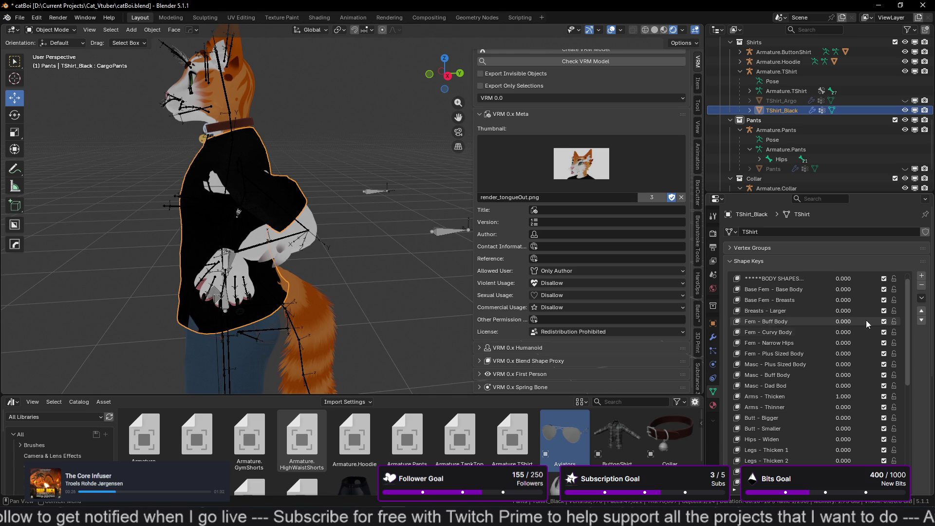
pyautogui.moveTo(838, 398); pyautogui.dragTo(877, 398)
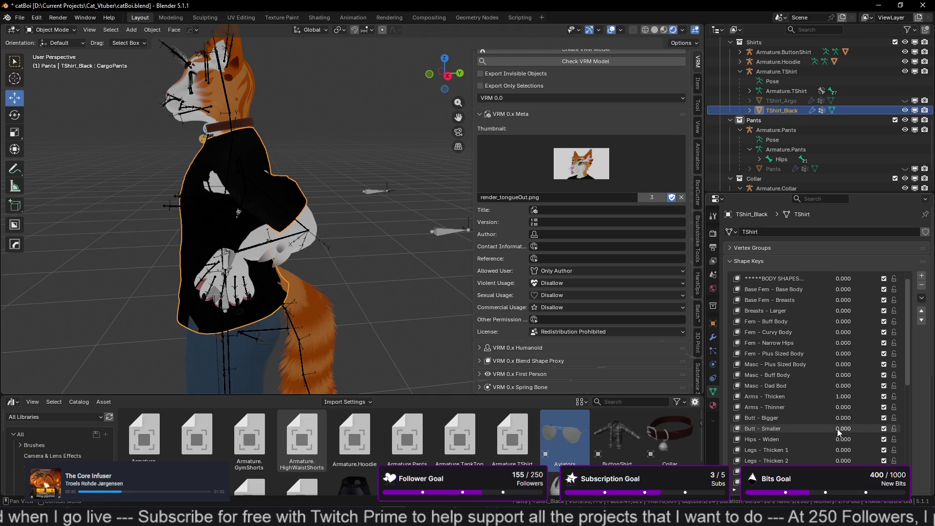
pyautogui.scroll(-4, 839, 445)
pyautogui.scroll(-1, 839, 445)
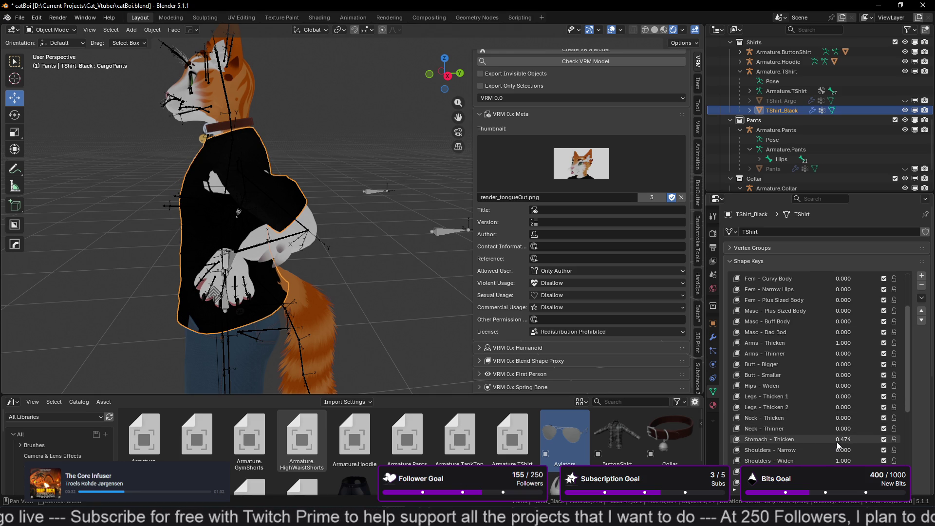
pyautogui.scroll(-1, 839, 445)
pyautogui.moveTo(838, 449); pyautogui.dragTo(877, 450)
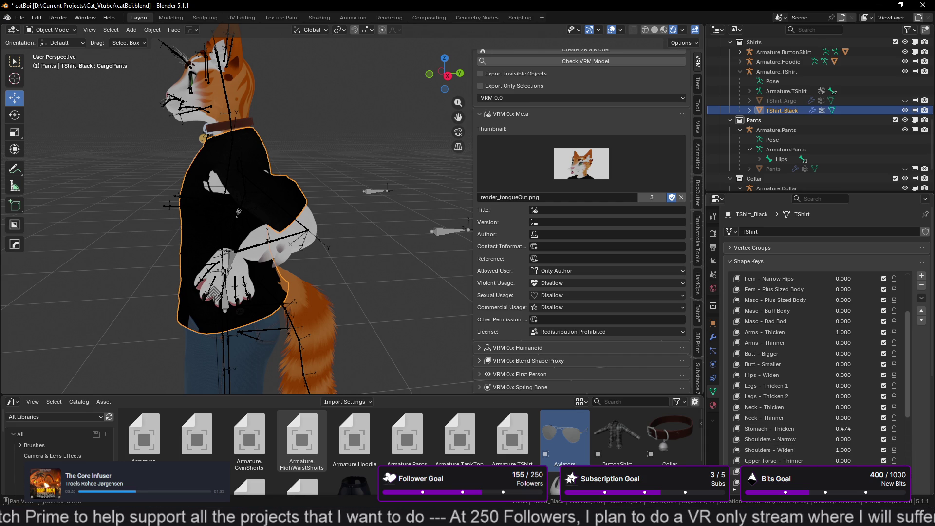
pyautogui.scroll(-5, 841, 458)
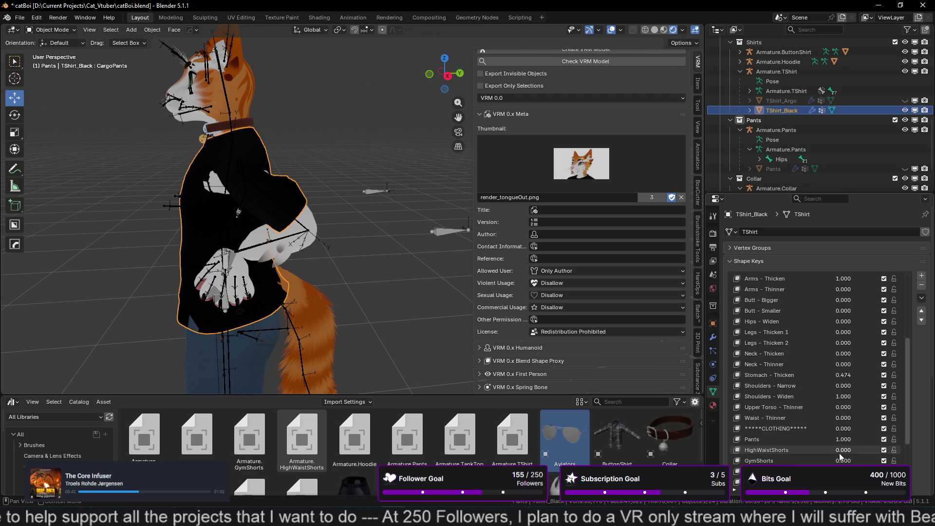
pyautogui.scroll(-2, 840, 457)
pyautogui.scroll(10, 840, 456)
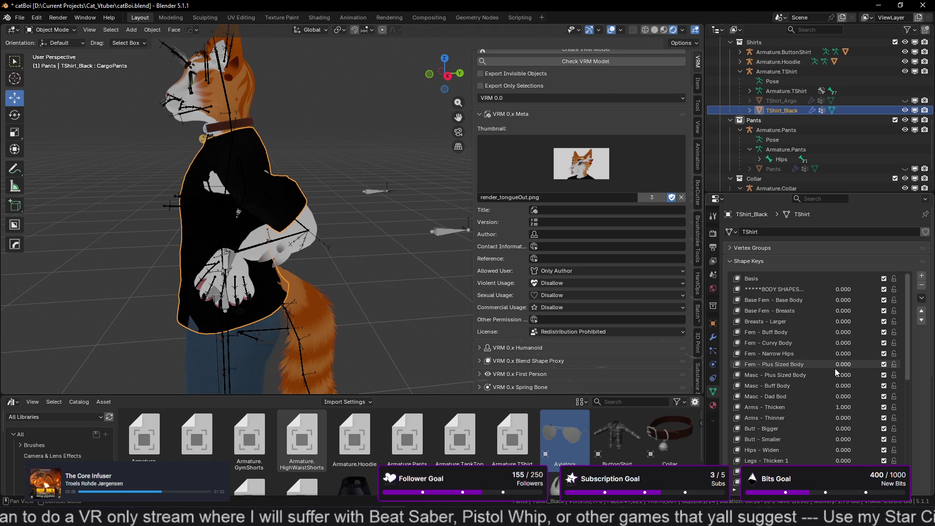
pyautogui.moveTo(843, 376)
pyautogui.mouseDown()
pyautogui.moveTo(892, 377)
pyautogui.moveTo(840, 376)
pyautogui.mouseUp()
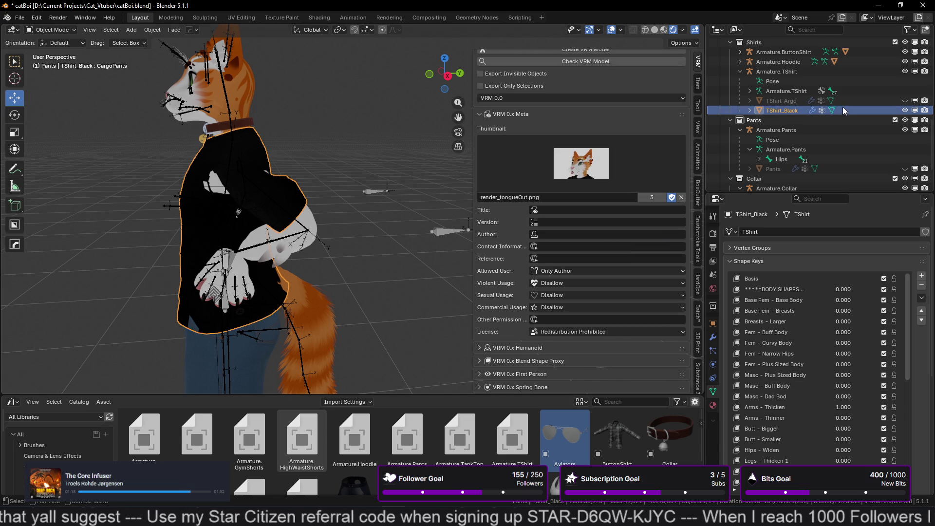
pyautogui.scroll(-10, 776, 184)
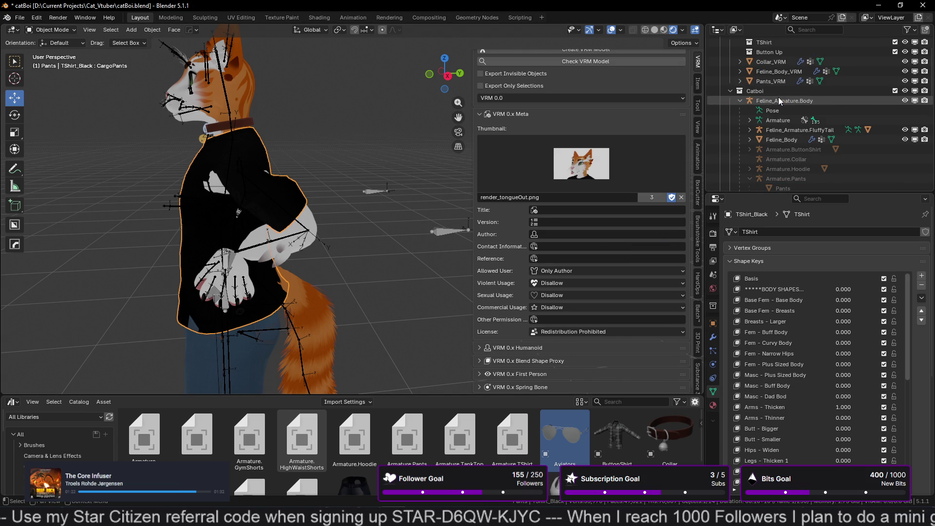
# - Review the Body - Pants expression's Pants morph bind on Feline_Body_VRM, then select the black T-shirt
pyautogui.click(778, 100)
pyautogui.scroll(-10, 511, 276)
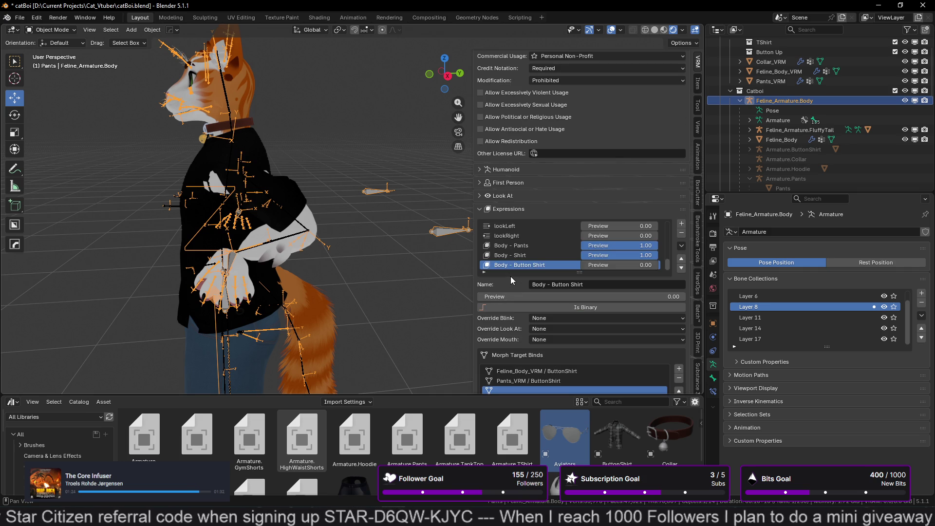
pyautogui.click(534, 247)
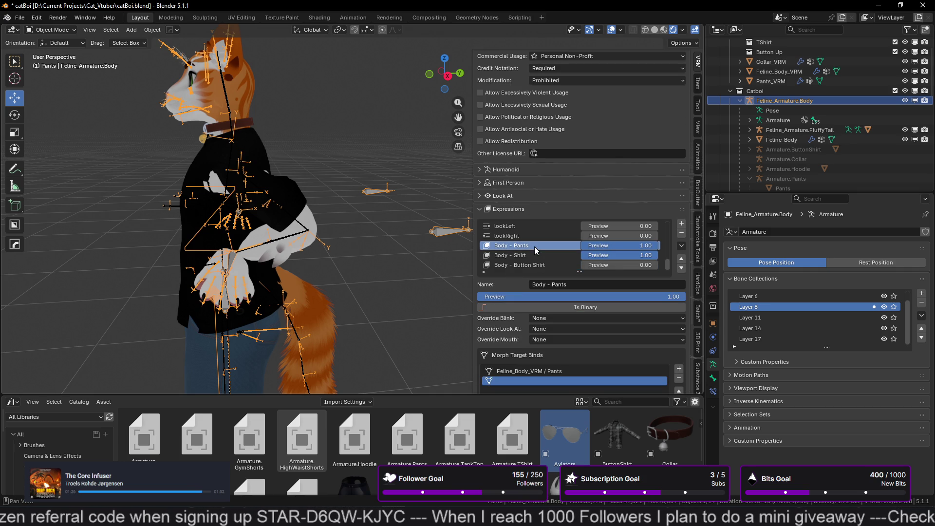
pyautogui.scroll(-3, 513, 320)
pyautogui.click(516, 312)
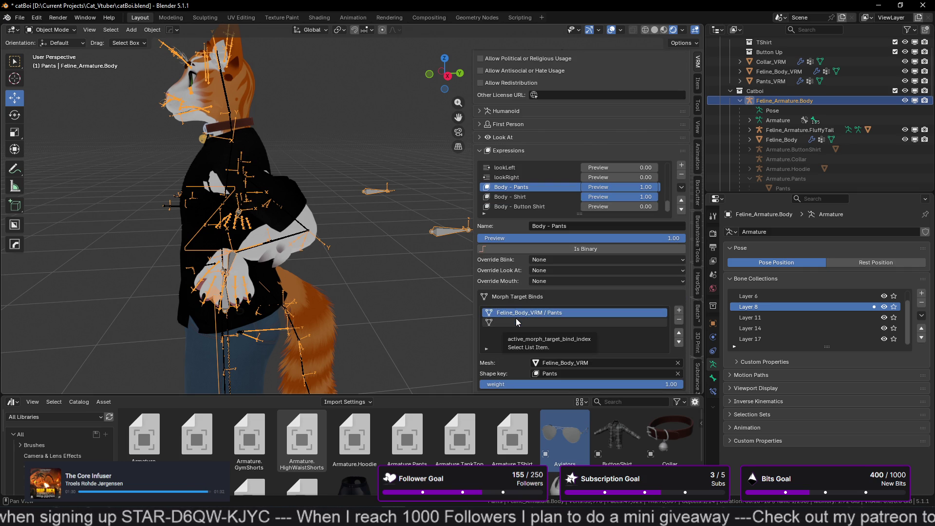
pyautogui.click(517, 322)
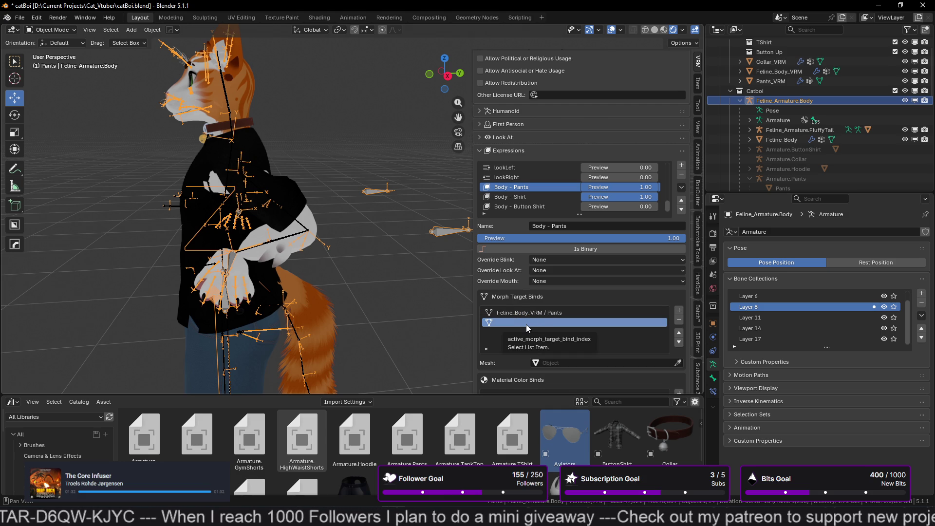
pyautogui.click(201, 218)
pyautogui.scroll(-1, 777, 448)
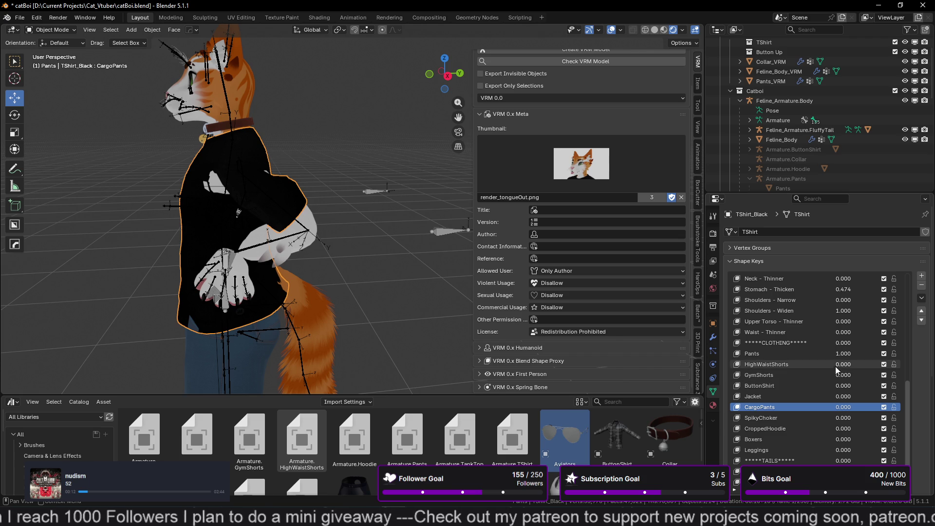
# - Leave Pants at 1.000, zoom in on the sleeve and paws, and select Masc - Plus Sized Body
pyautogui.moveTo(843, 357); pyautogui.dragTo(843, 357)
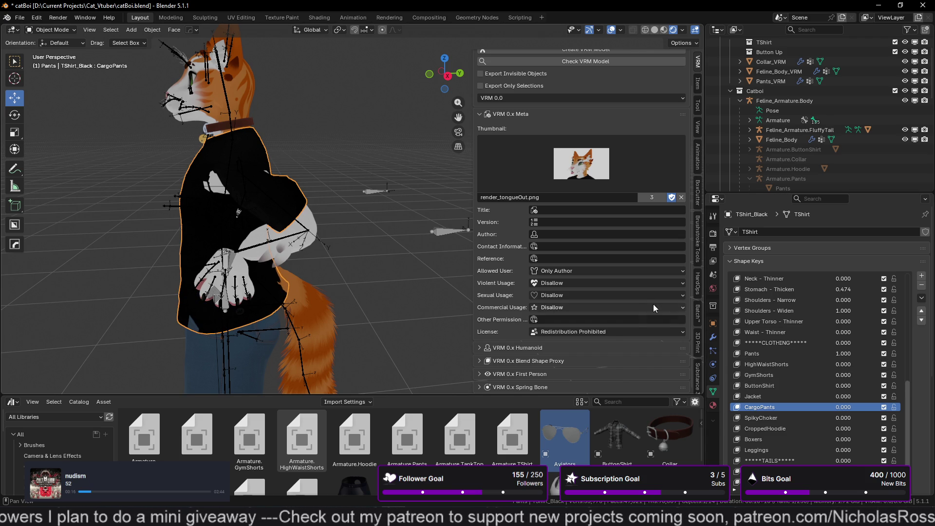
pyautogui.scroll(3, 559, 86)
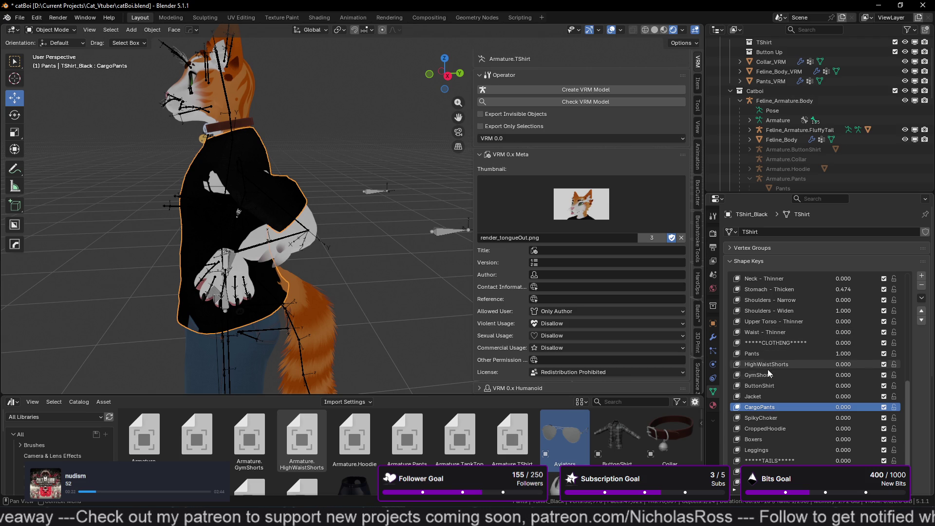
pyautogui.scroll(2, 777, 375)
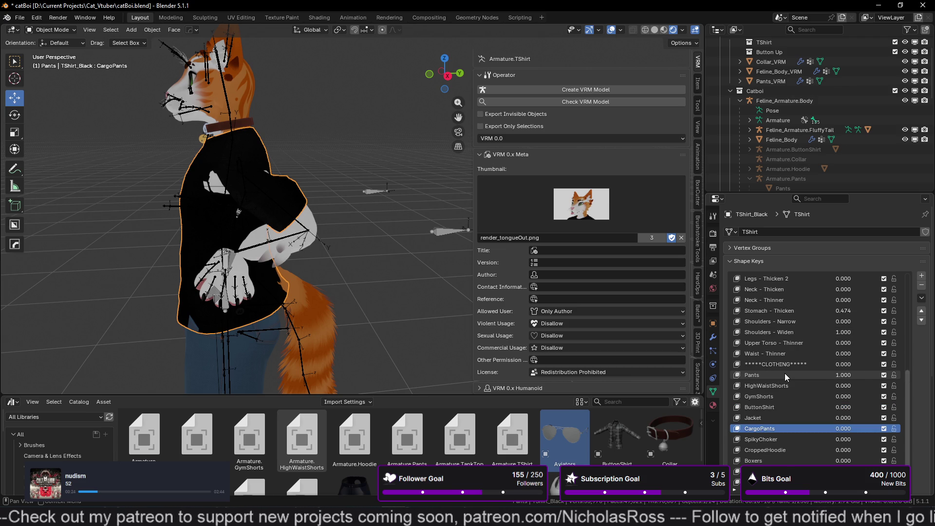
pyautogui.scroll(4, 785, 374)
pyautogui.rightClick(215, 256)
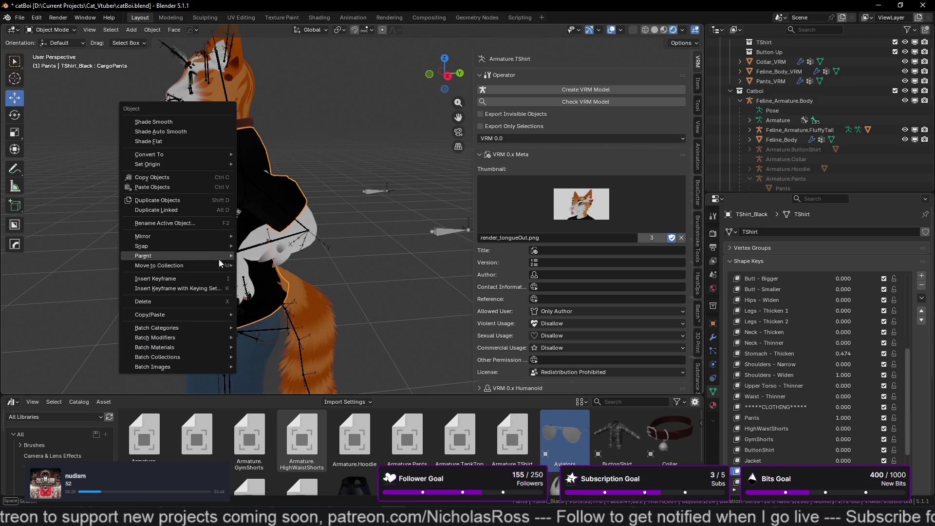
pyautogui.moveTo(350, 212)
pyautogui.mouseDown(button='middle')
pyautogui.moveTo(290, 260)
pyautogui.moveTo(262, 229)
pyautogui.moveTo(219, 239)
pyautogui.moveTo(263, 206)
pyautogui.mouseUp(button='middle')
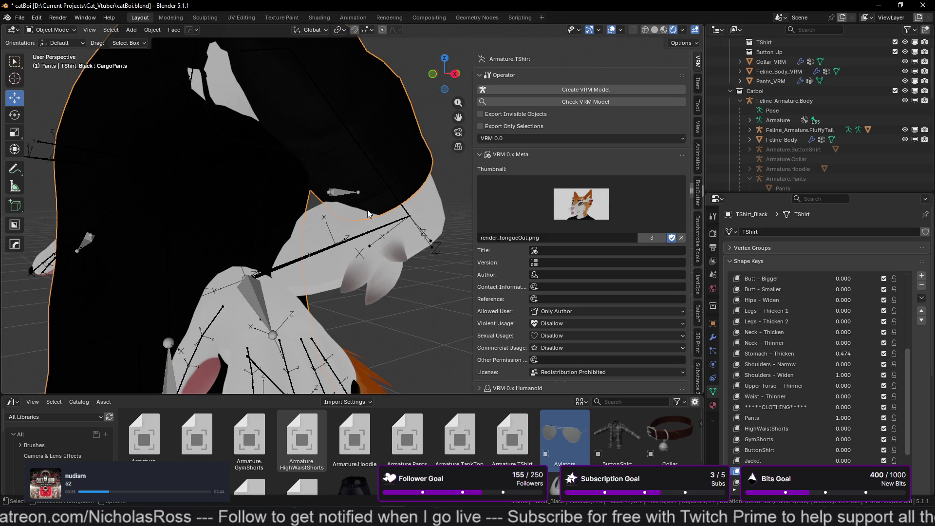
pyautogui.scroll(-2, 379, 203)
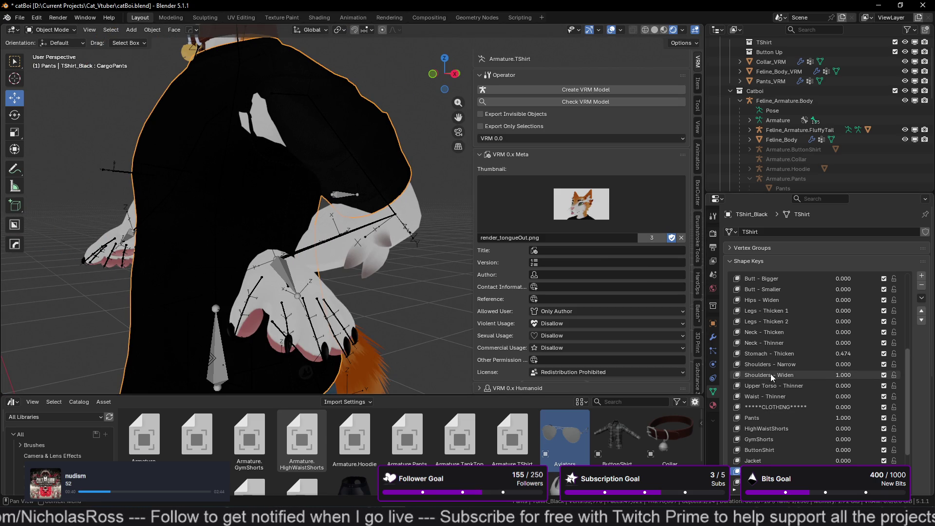
pyautogui.scroll(6, 809, 325)
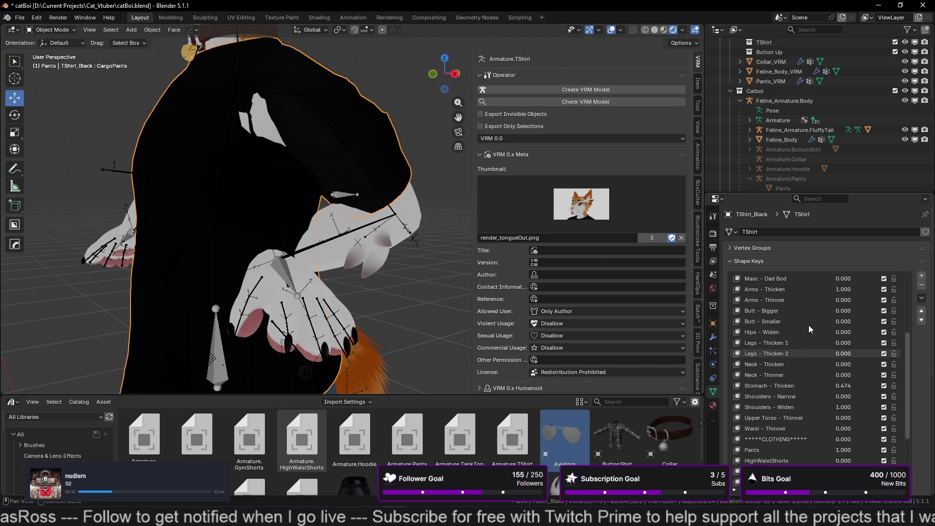
pyautogui.scroll(8, 809, 325)
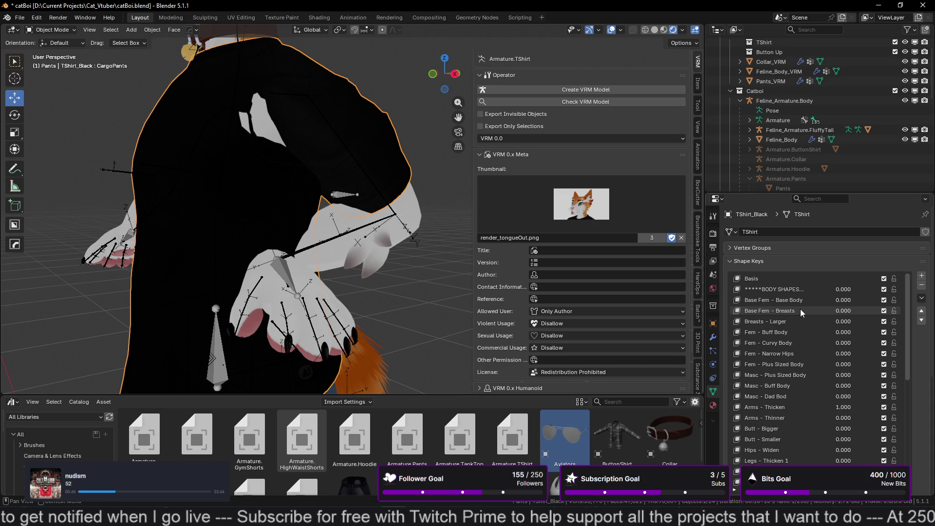
pyautogui.click(790, 375)
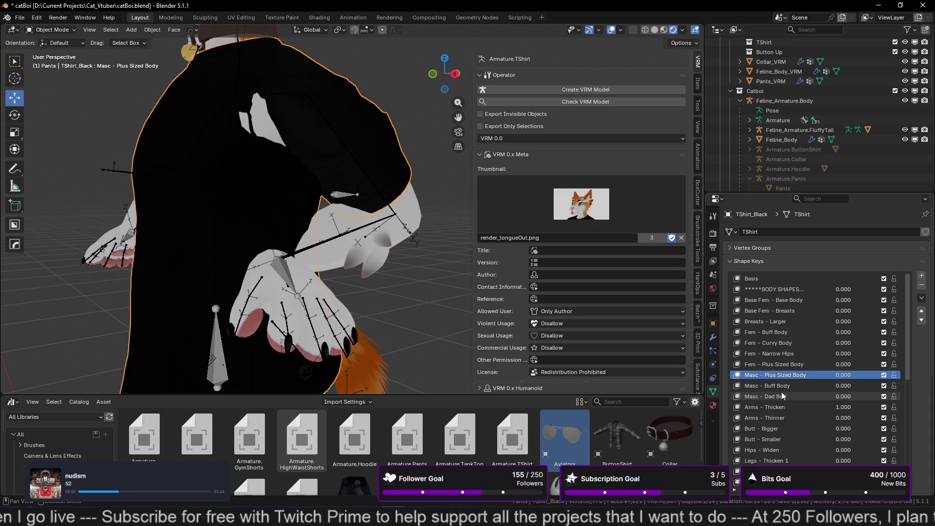
# - Check Masc - Buff Body, Arms - Thinner and Arms - Thicken, leaving Arms - Thicken at 1.000
pyautogui.click(779, 386)
pyautogui.click(777, 417)
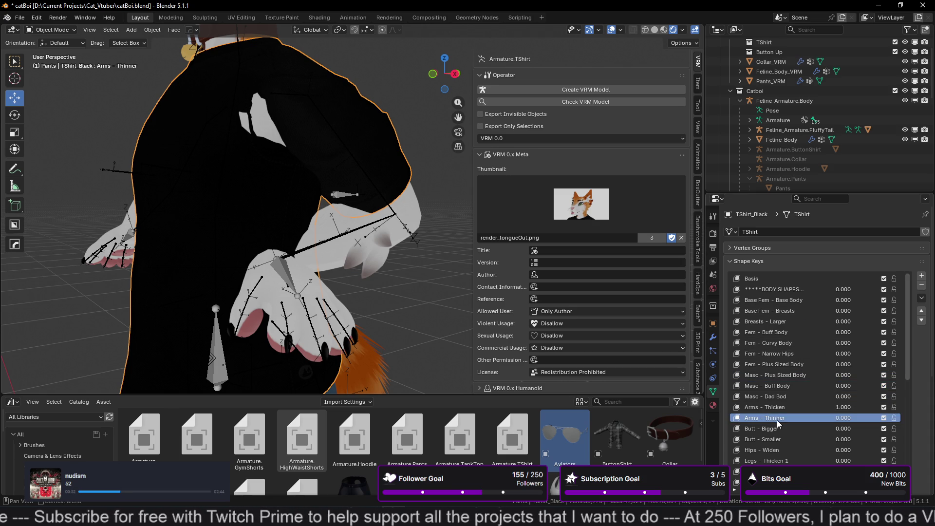
pyautogui.click(786, 407)
pyautogui.moveTo(837, 407)
pyautogui.mouseDown()
pyautogui.moveTo(882, 412)
pyautogui.moveTo(865, 397)
pyautogui.moveTo(897, 396)
pyautogui.moveTo(848, 397)
pyautogui.mouseUp()
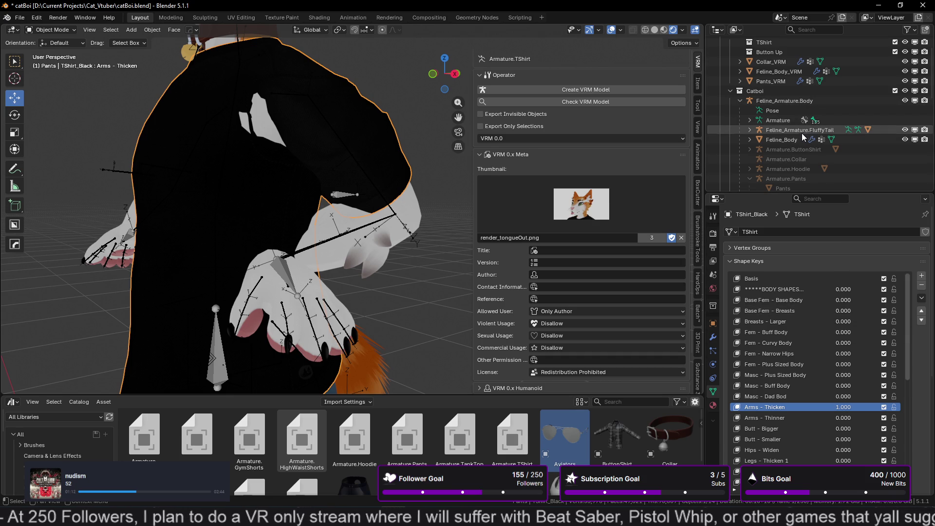
pyautogui.scroll(3, 803, 136)
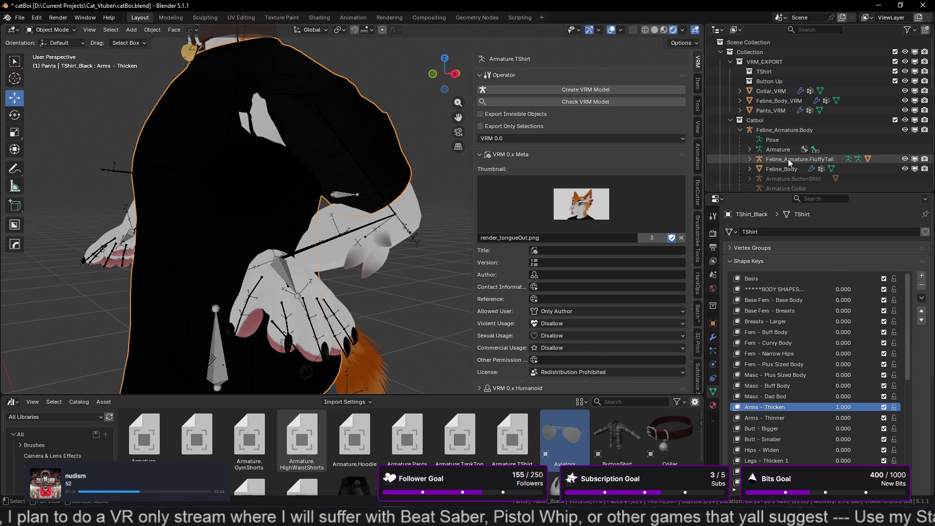
# - Select Feline_Body_VRM and scroll its shape keys through visemes, expressions and ARKit keys like JawOpen
pyautogui.click(780, 101)
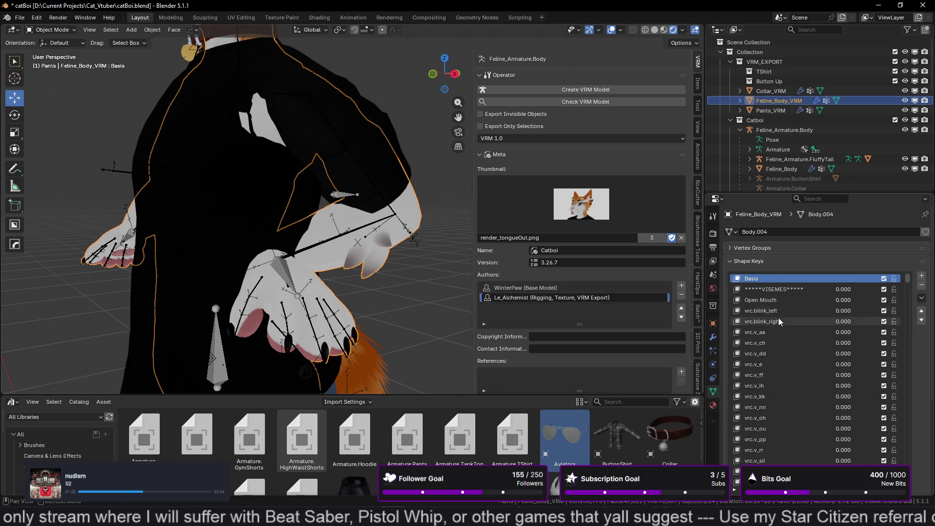
pyautogui.scroll(-10, 784, 312)
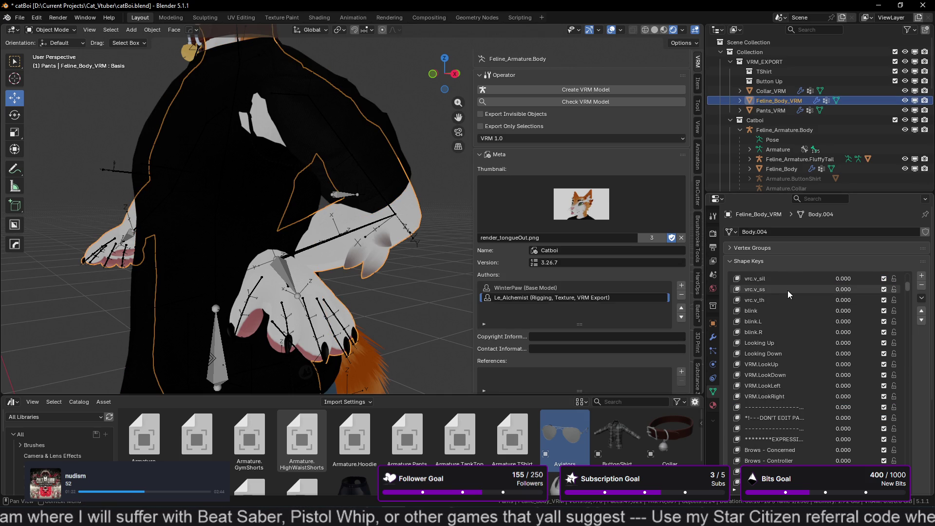
pyautogui.scroll(-2, 793, 300)
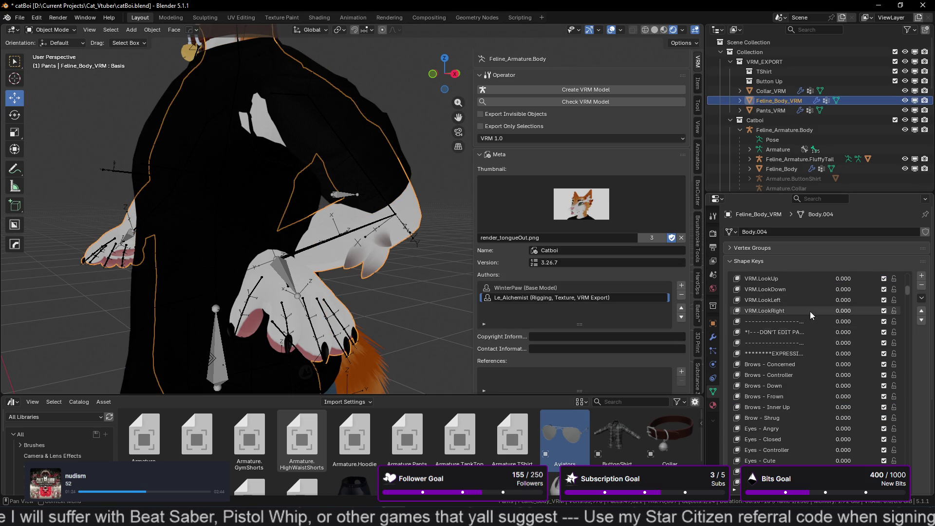
pyautogui.scroll(-10, 791, 352)
pyautogui.scroll(-10, 791, 352)
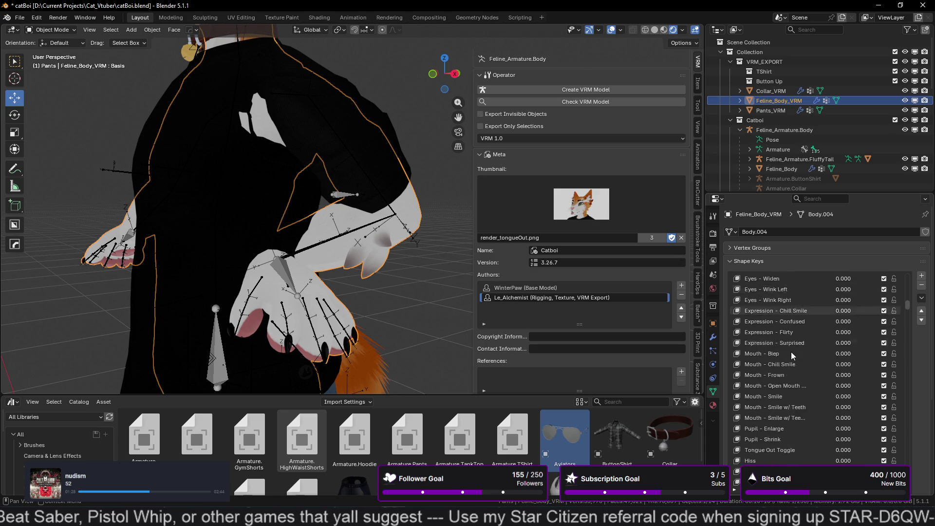
pyautogui.scroll(-10, 791, 352)
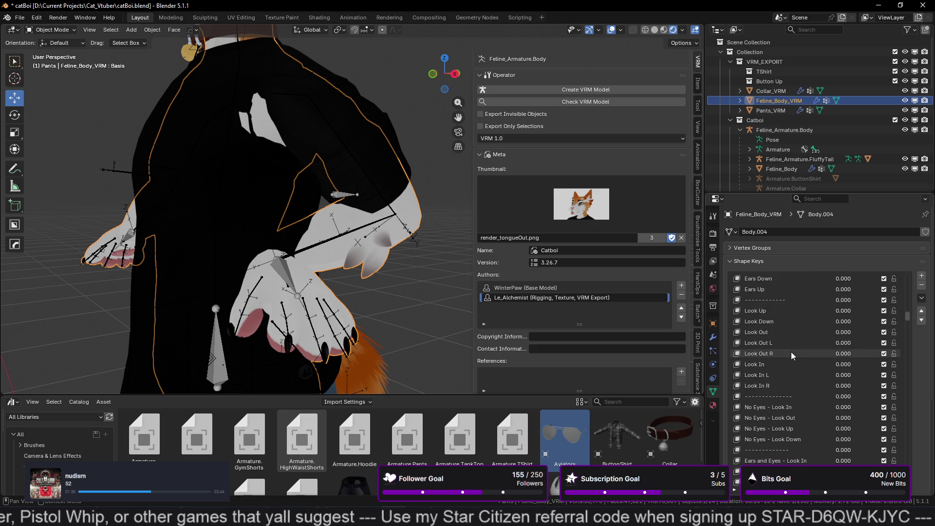
pyautogui.scroll(-8, 791, 352)
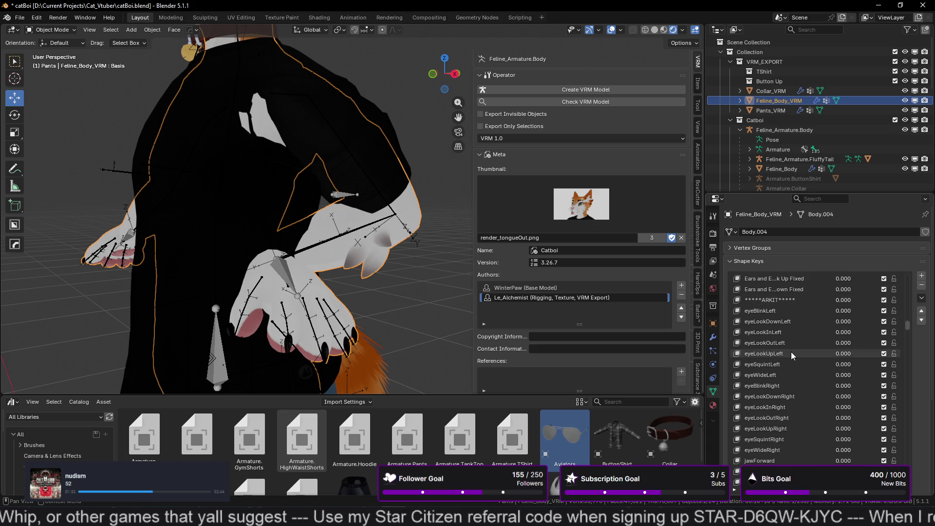
pyautogui.scroll(-15, 810, 328)
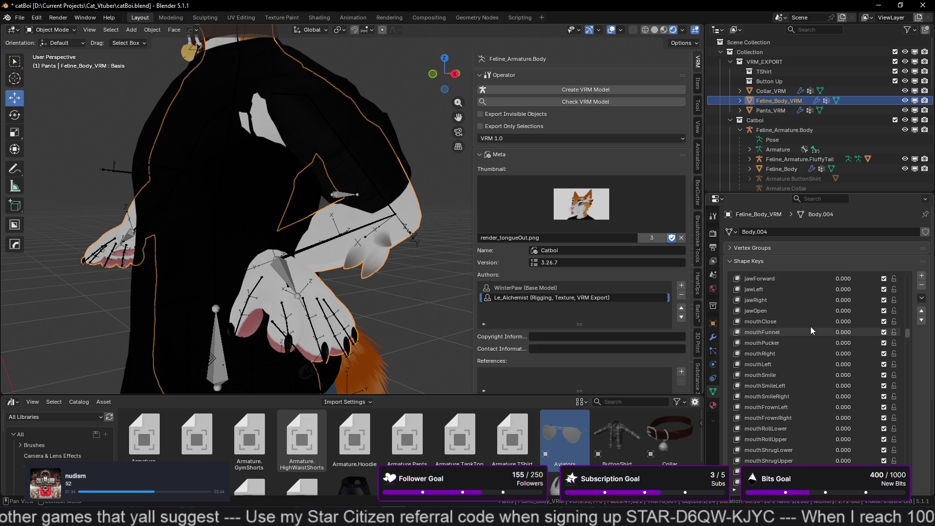
pyautogui.scroll(-10, 810, 329)
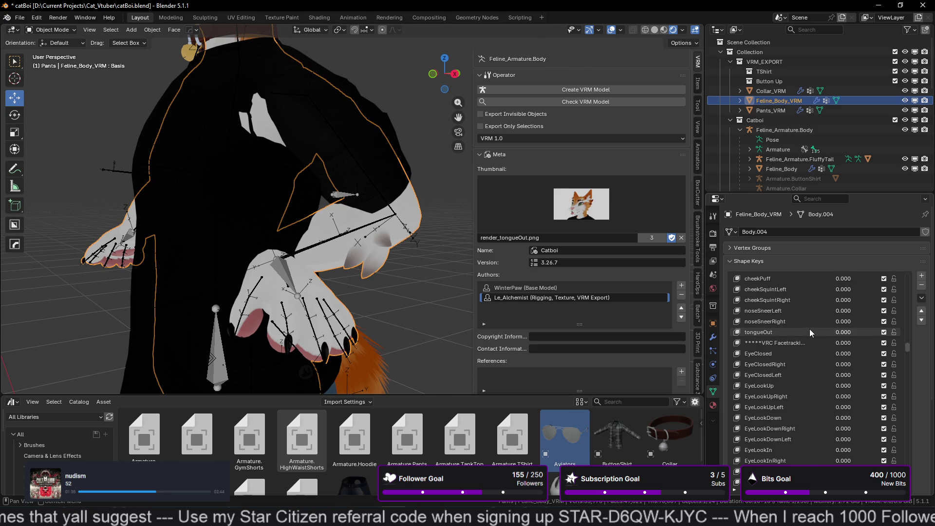
pyautogui.scroll(-10, 809, 346)
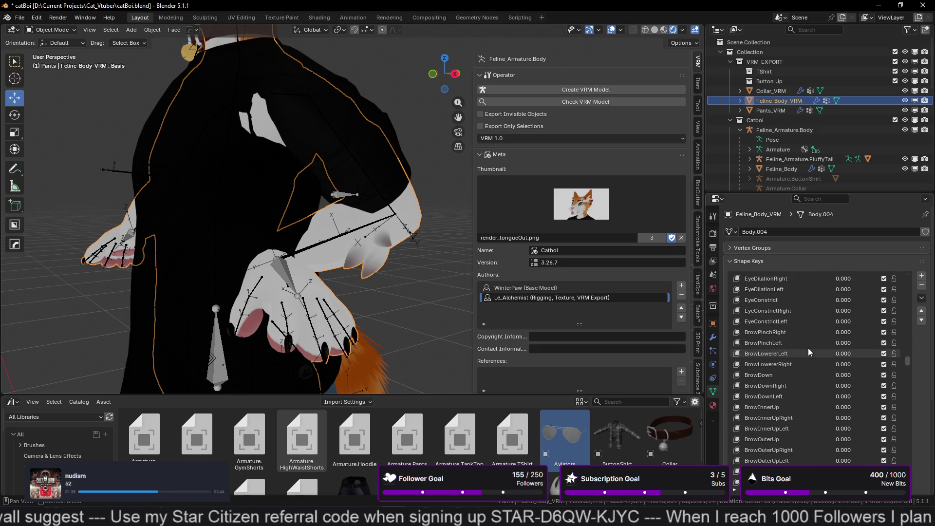
pyautogui.scroll(-10, 808, 348)
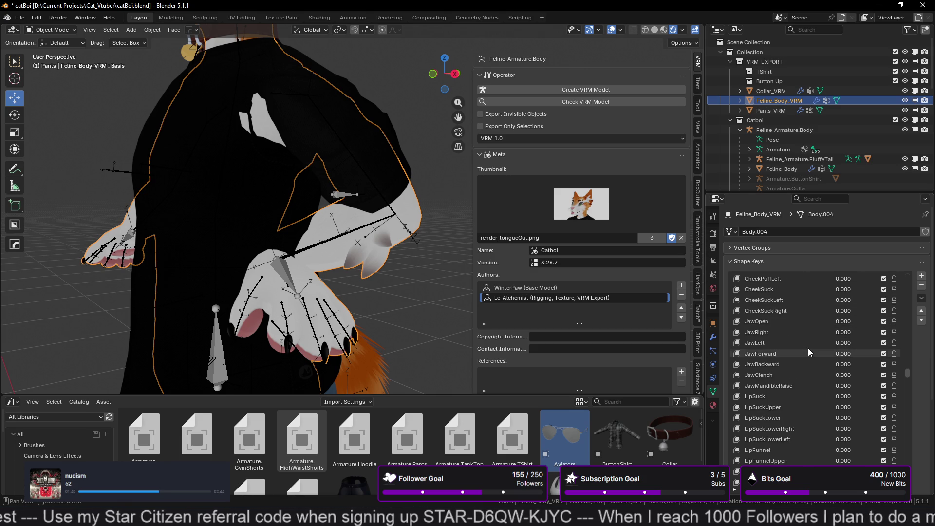